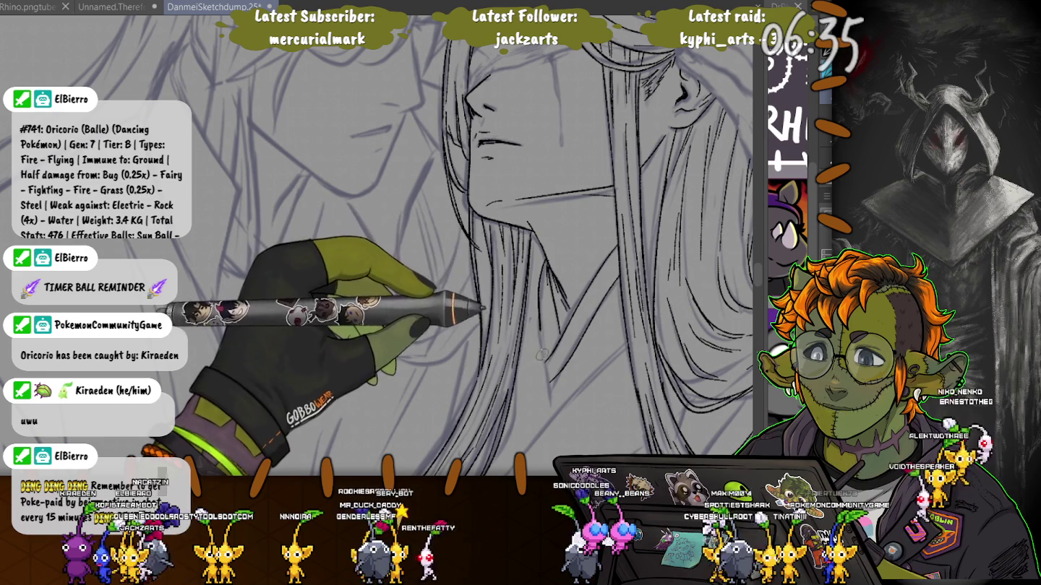
Trace the long flowing hair strands and shoulder contour in black ink over the blue sketch
{"action": "left_click_drag", "start_coordinate": [529, 268], "coordinate": [521, 195]}
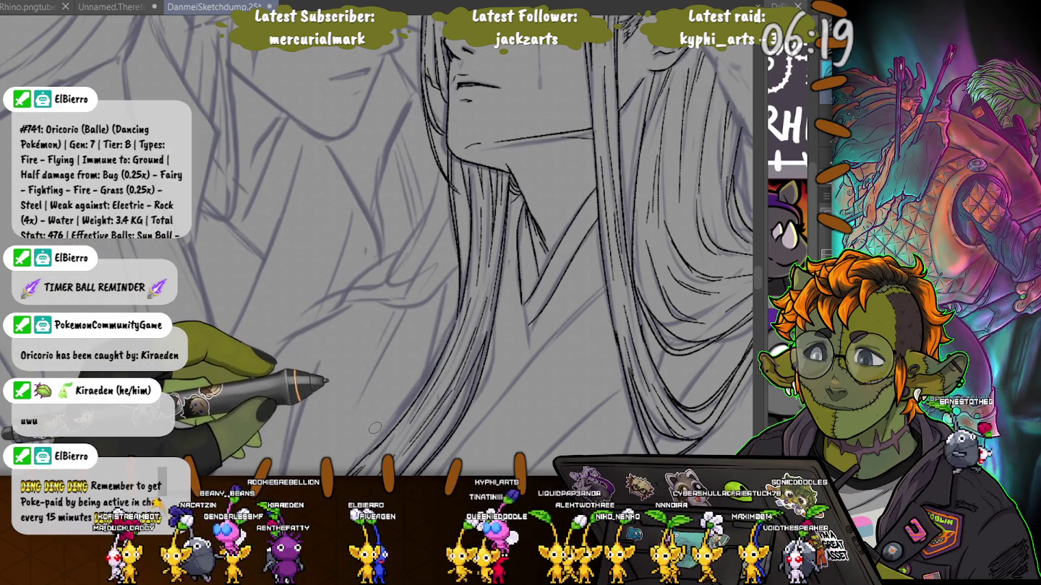
{"action": "left_click_drag", "start_coordinate": [453, 361], "coordinate": [424, 311]}
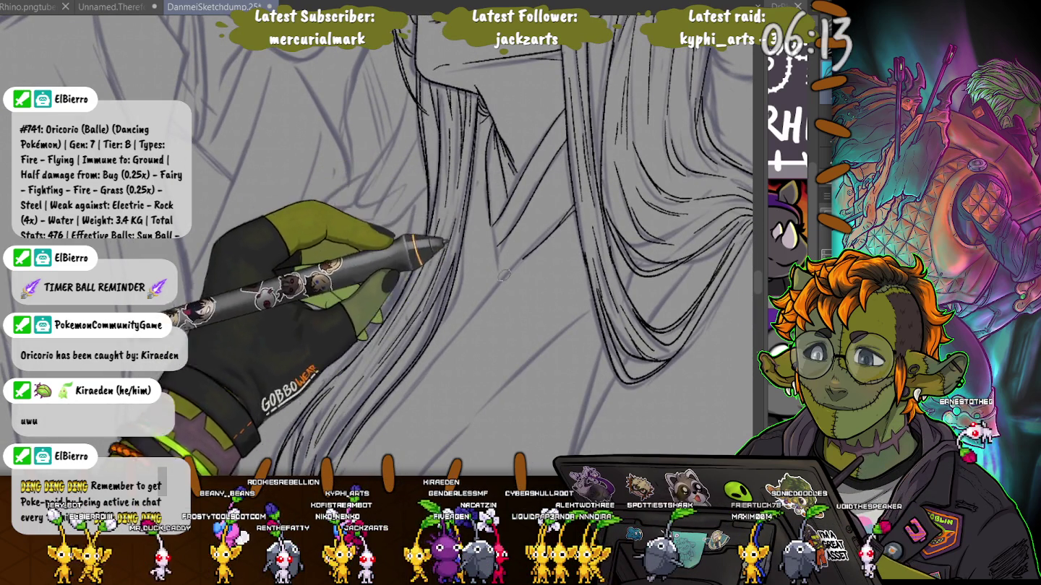
{"action": "scroll", "coordinate": [402, 391], "scroll_direction": "down", "scroll_amount": 2}
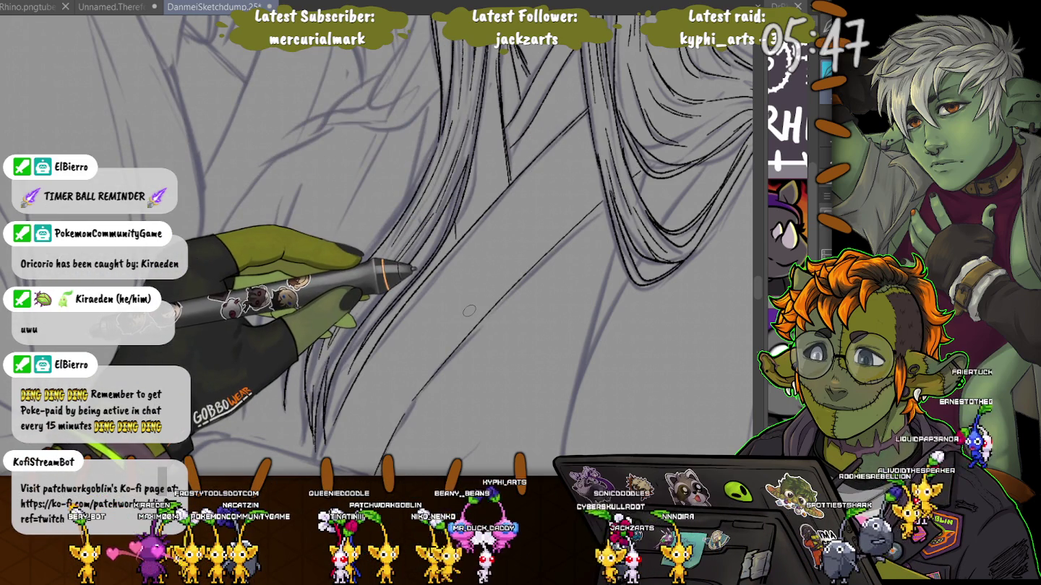
{"action": "left_click_drag", "start_coordinate": [282, 188], "coordinate": [271, 419]}
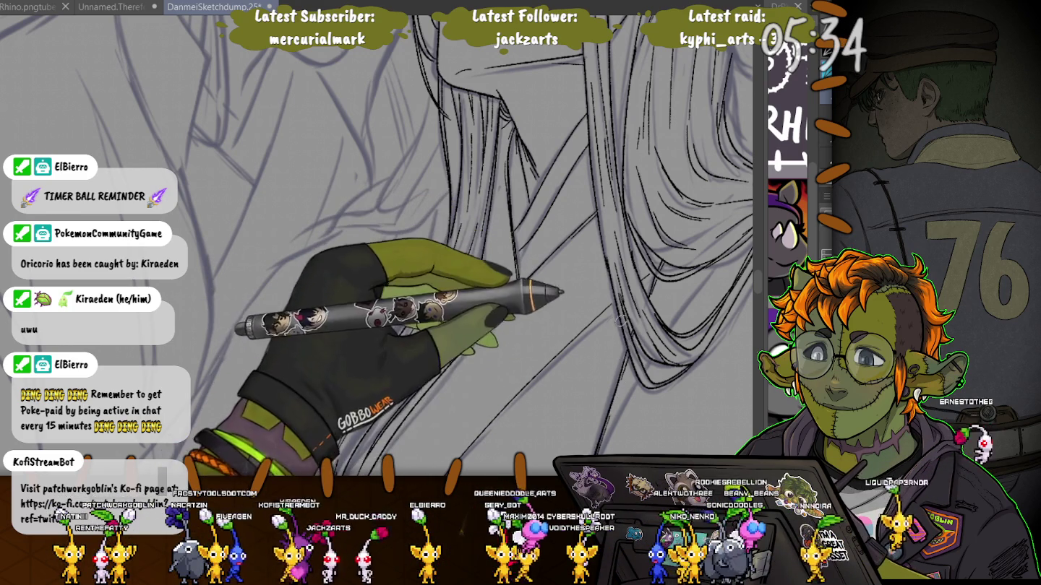
{"action": "scroll", "coordinate": [528, 426], "scroll_direction": "down", "scroll_amount": 2}
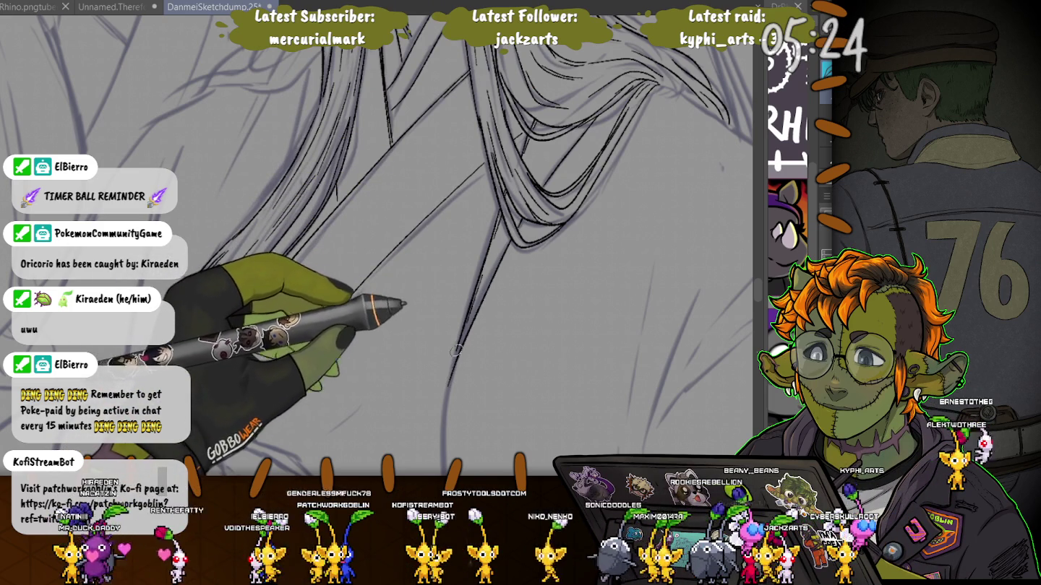
{"action": "left_click_drag", "start_coordinate": [448, 420], "coordinate": [479, 126]}
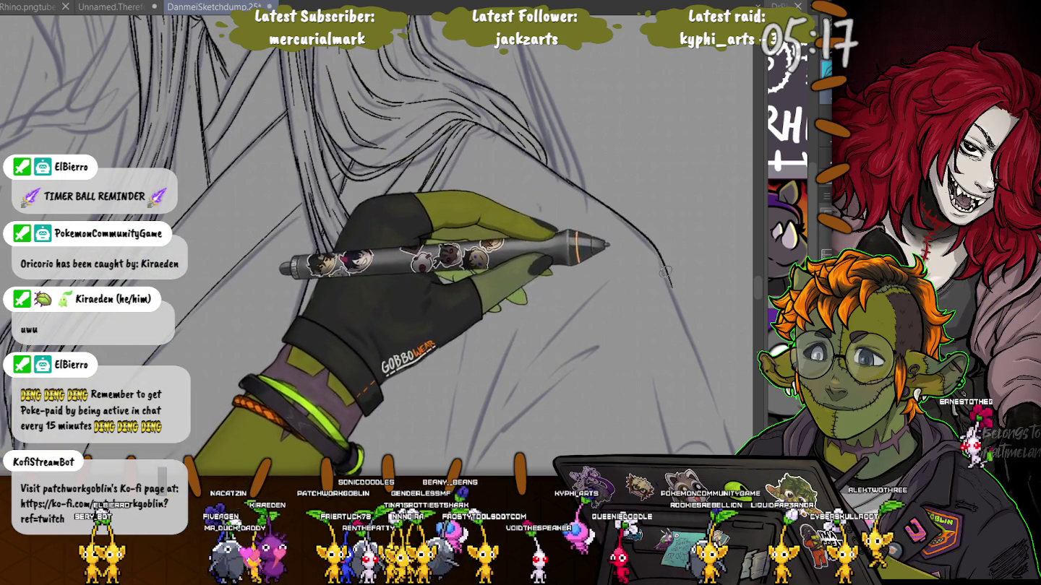
{"action": "left_click_drag", "start_coordinate": [405, 340], "coordinate": [565, 98]}
Ink the sleeve's outer edge and lower corner, redoing the bottom hem stroke
{"action": "mouse_move", "coordinate": [578, 55]}
{"action": "left_mouse_down"}
{"action": "mouse_move", "coordinate": [682, 330]}
{"action": "mouse_move", "coordinate": [625, 372]}
{"action": "left_mouse_up"}
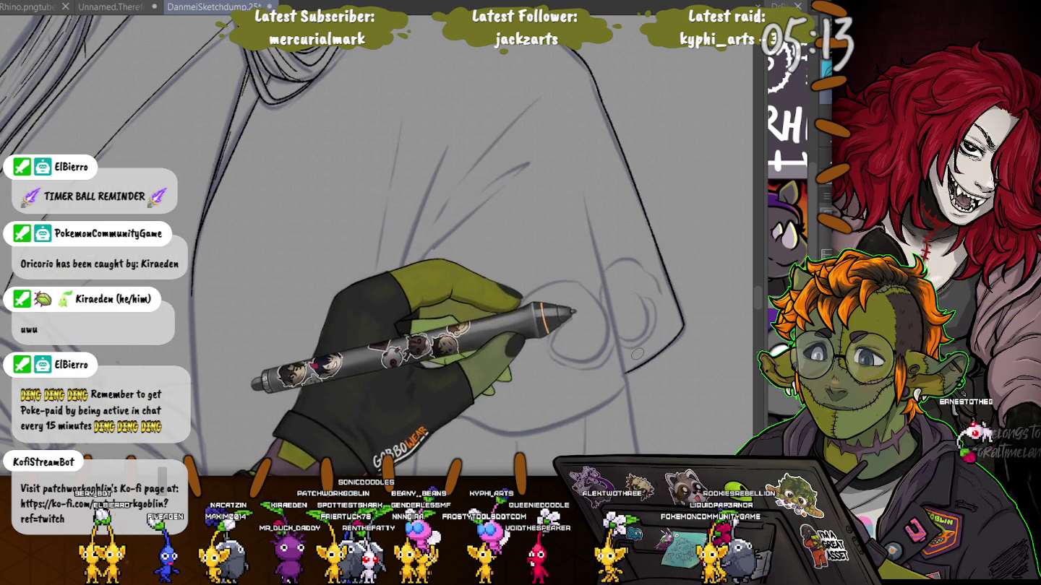
{"action": "left_click_drag", "start_coordinate": [584, 175], "coordinate": [604, 276]}
{"action": "mouse_move", "coordinate": [623, 390]}
{"action": "left_mouse_down"}
{"action": "mouse_move", "coordinate": [504, 428]}
{"action": "mouse_move", "coordinate": [439, 406]}
{"action": "left_mouse_up"}
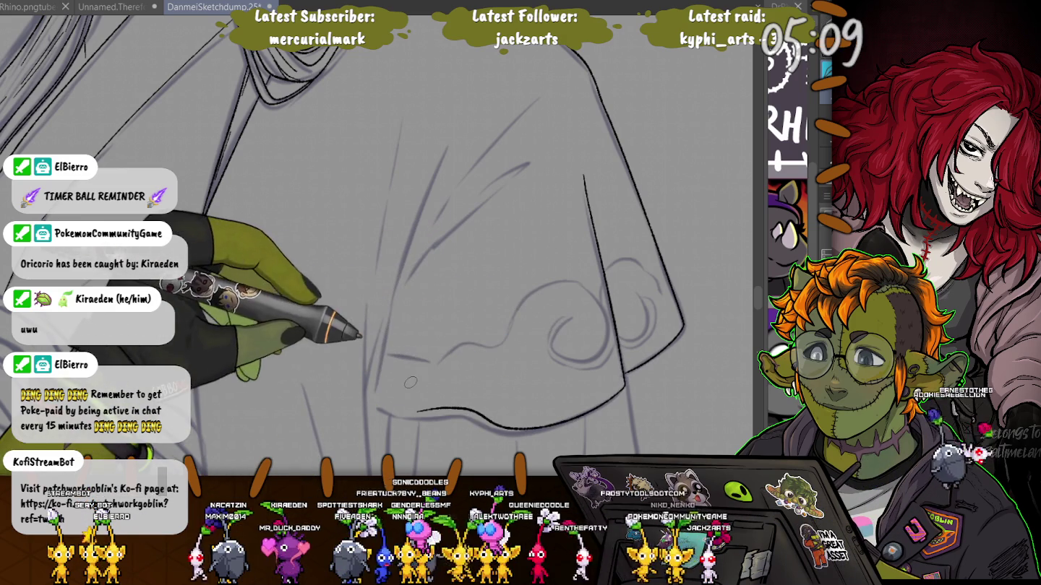
{"action": "key", "text": "ctrl+z"}
{"action": "mouse_move", "coordinate": [623, 386]}
{"action": "left_mouse_down"}
{"action": "mouse_move", "coordinate": [506, 431]}
{"action": "mouse_move", "coordinate": [420, 420]}
{"action": "left_mouse_up"}
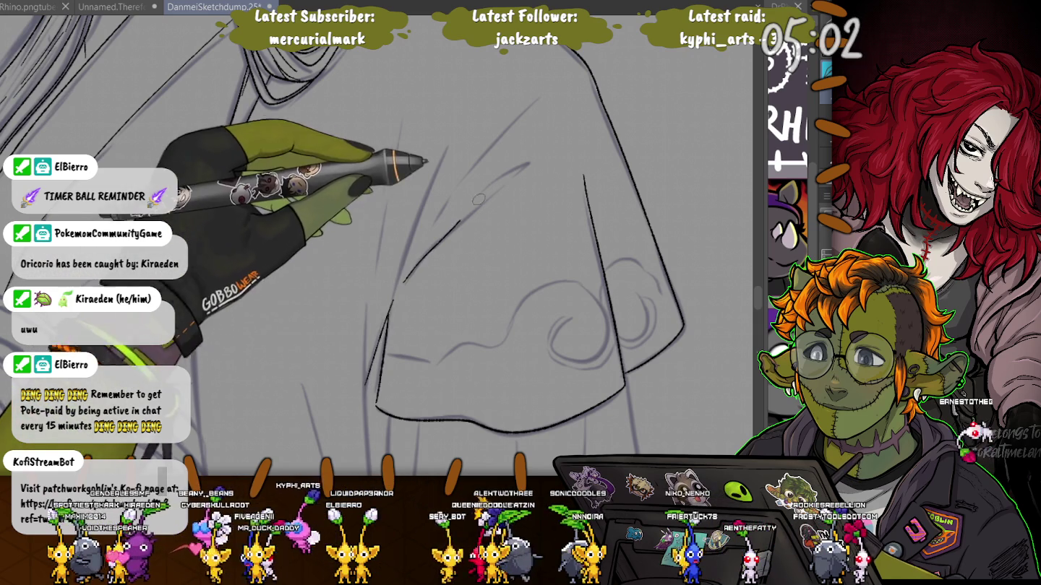
Ink the fold lines across the sleeve and the vertical fold beneath its cuff
{"action": "left_click_drag", "start_coordinate": [401, 283], "coordinate": [532, 160]}
{"action": "left_click_drag", "start_coordinate": [541, 92], "coordinate": [442, 209]}
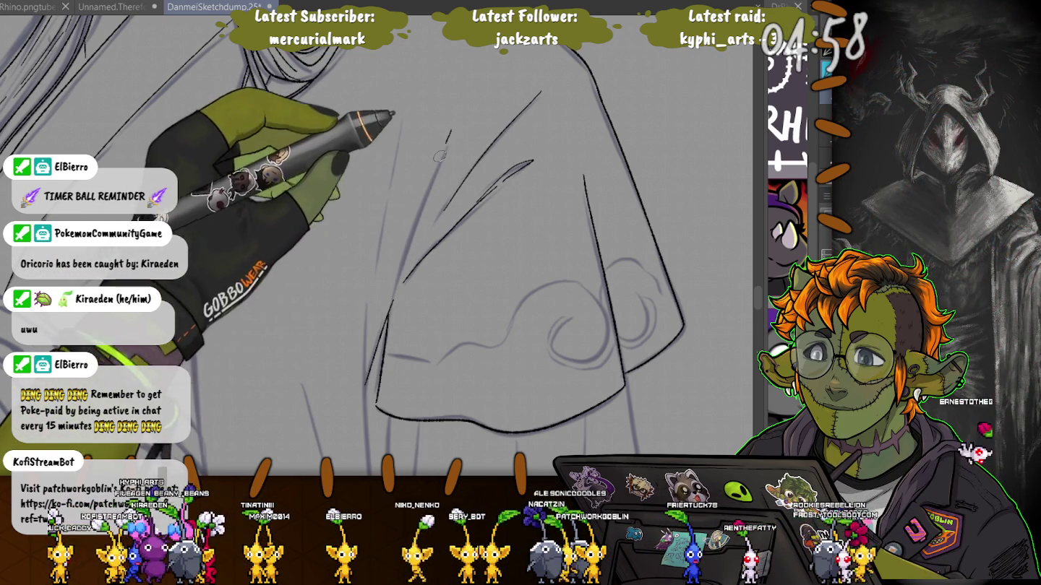
{"action": "left_click_drag", "start_coordinate": [451, 130], "coordinate": [437, 211]}
{"action": "left_click_drag", "start_coordinate": [403, 120], "coordinate": [383, 215]}
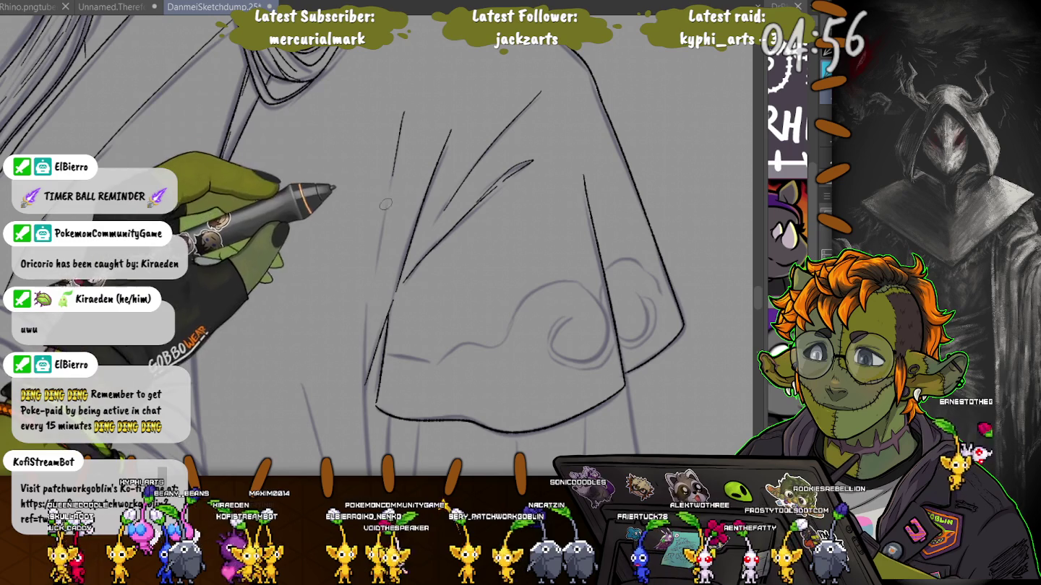
{"action": "left_click_drag", "start_coordinate": [311, 380], "coordinate": [411, 148]}
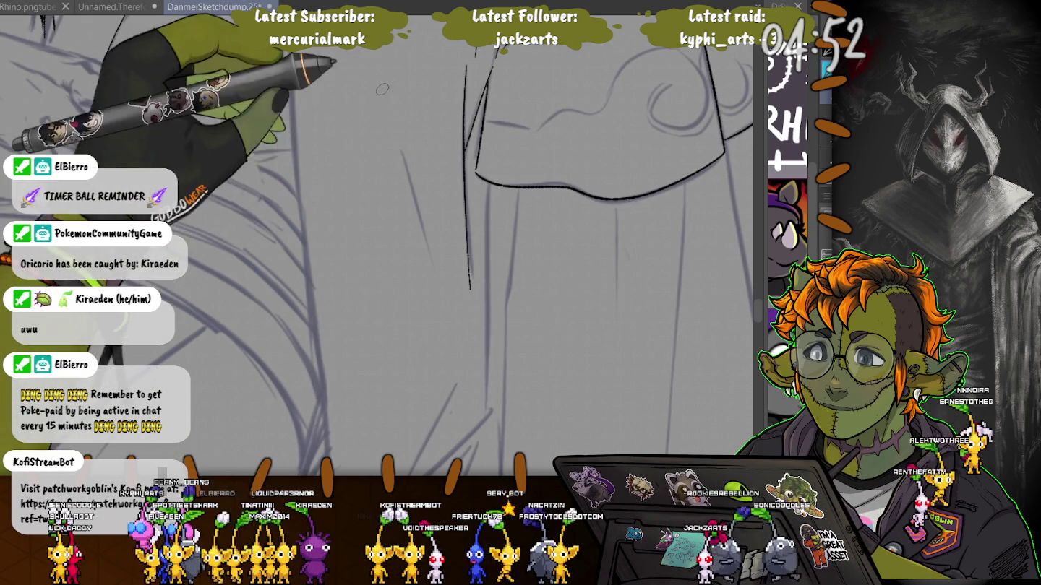
{"action": "left_click_drag", "start_coordinate": [382, 90], "coordinate": [425, 247]}
Ink the swirl motif on the sleeve cuff and the curved line above it
{"action": "left_click_drag", "start_coordinate": [670, 86], "coordinate": [552, 232]}
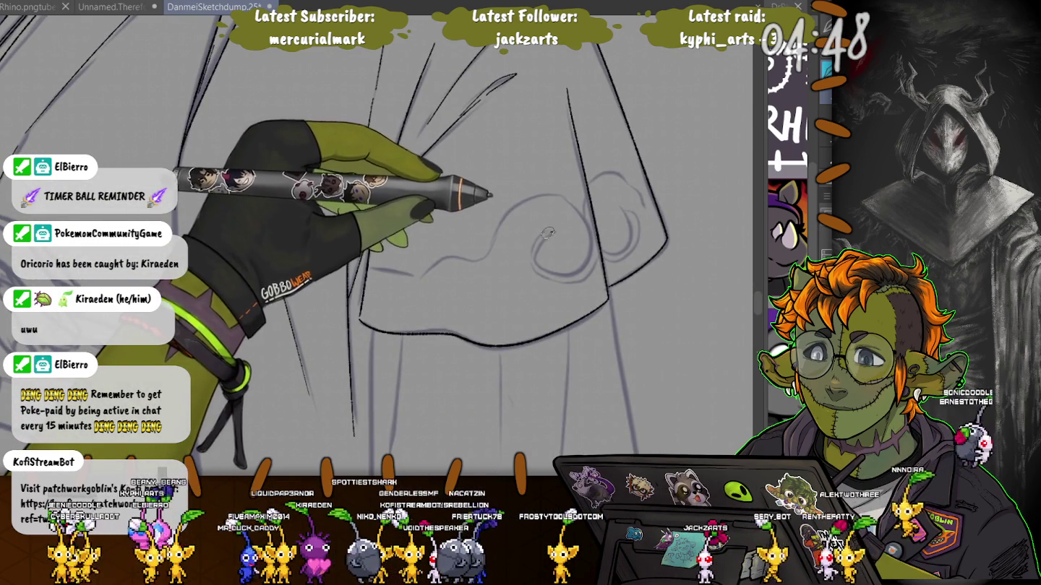
{"action": "left_click_drag", "start_coordinate": [553, 280], "coordinate": [586, 276]}
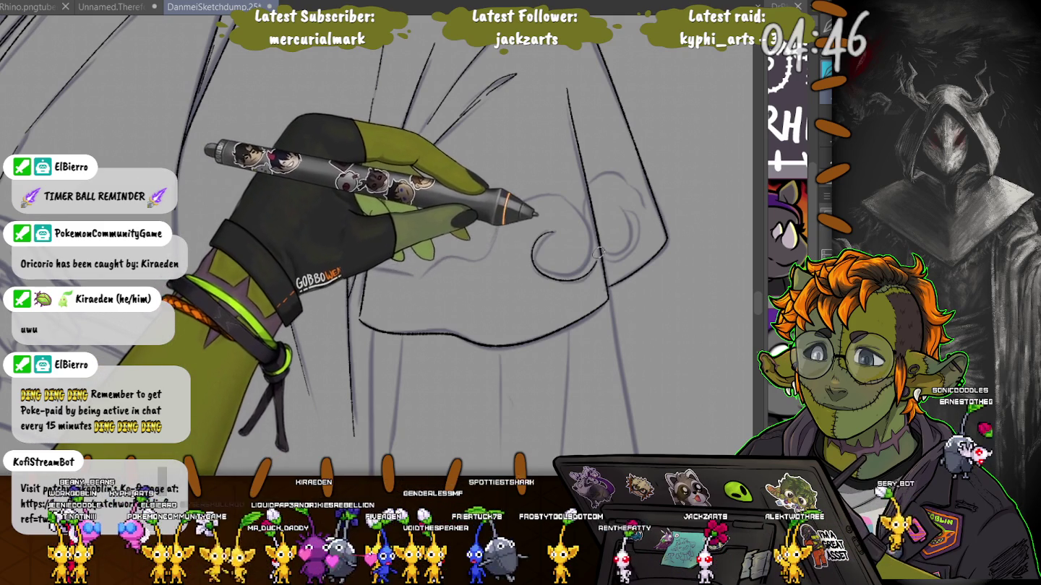
{"action": "left_click_drag", "start_coordinate": [602, 237], "coordinate": [630, 209]}
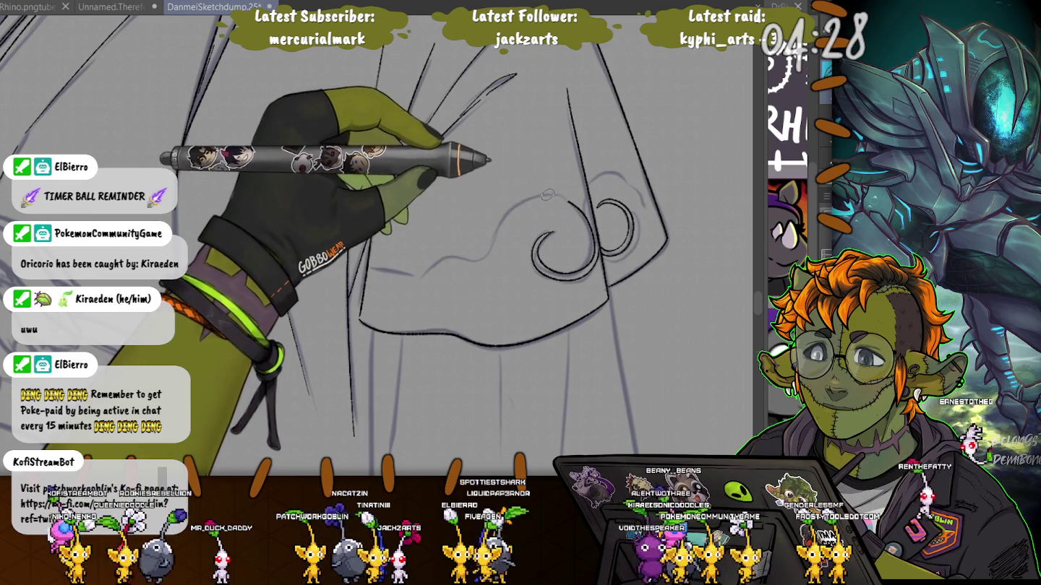
{"action": "left_click_drag", "start_coordinate": [549, 194], "coordinate": [454, 259]}
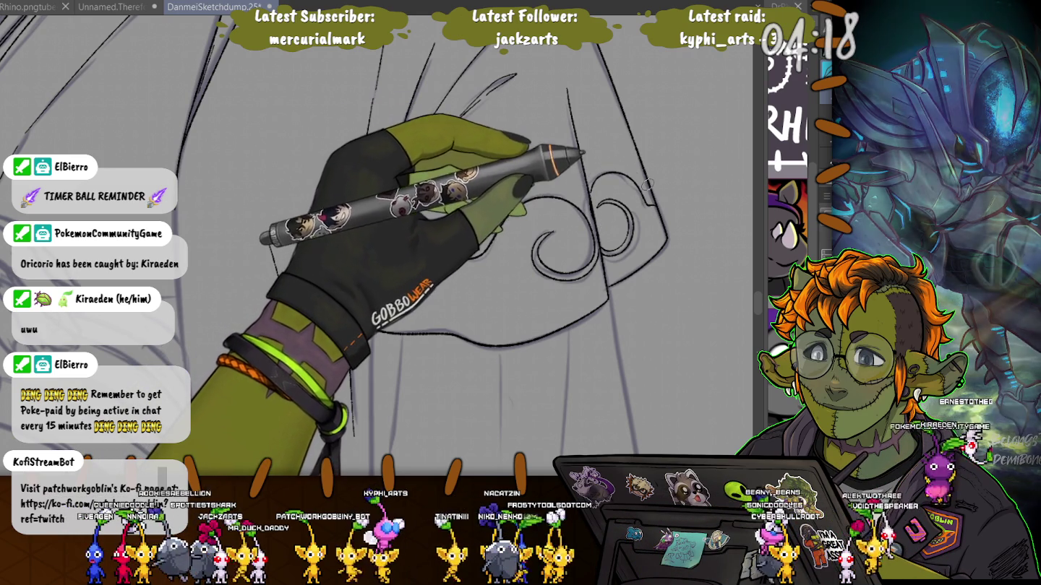
{"action": "scroll", "coordinate": [434, 253], "scroll_direction": "down", "scroll_amount": 3}
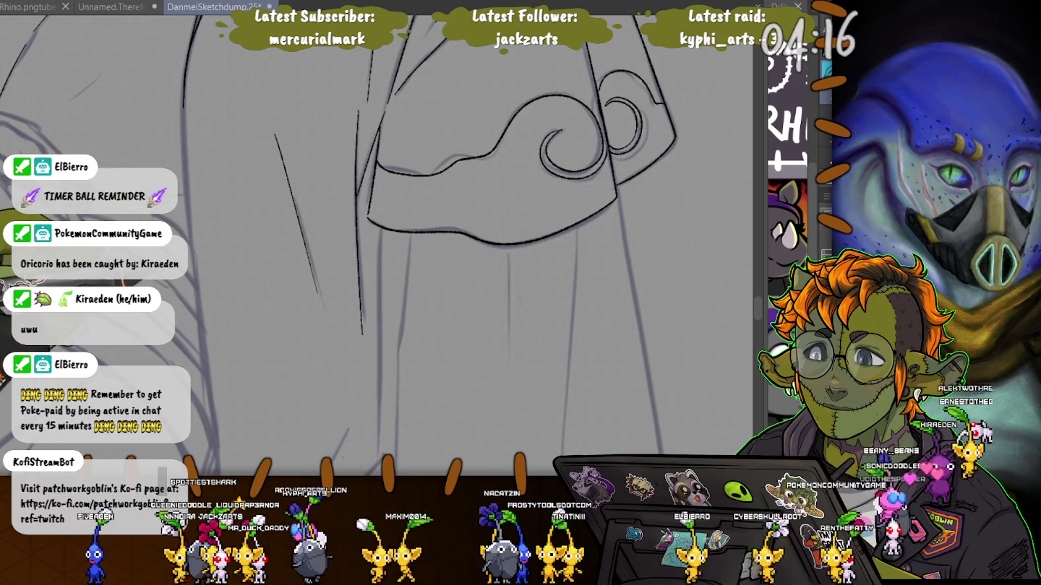
Ink long fold lines down the robe and along its front edge
{"action": "scroll", "coordinate": [375, 246], "scroll_direction": "down", "scroll_amount": 5}
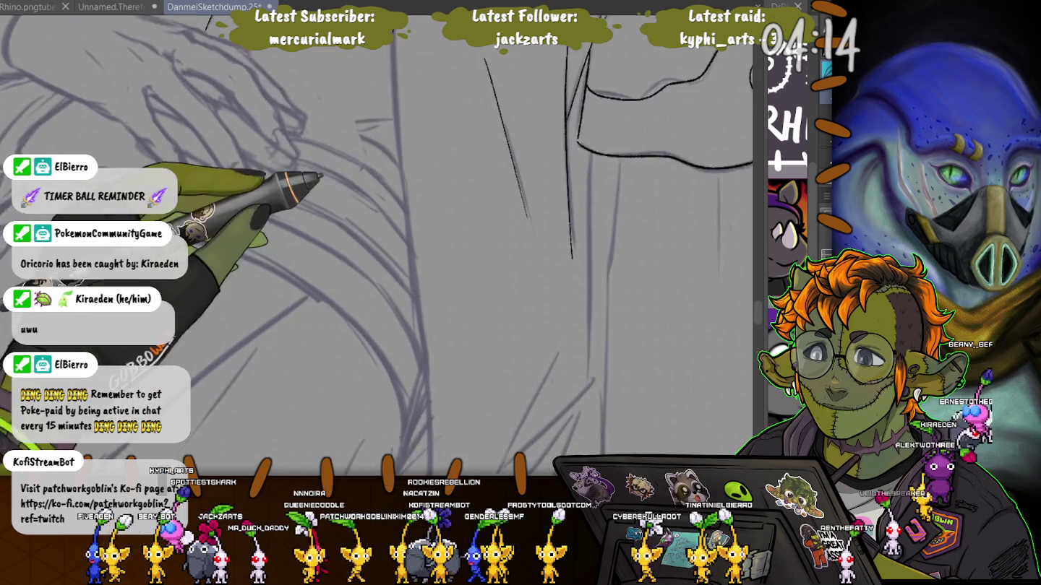
{"action": "scroll", "coordinate": [608, 121], "scroll_direction": "up", "scroll_amount": 1}
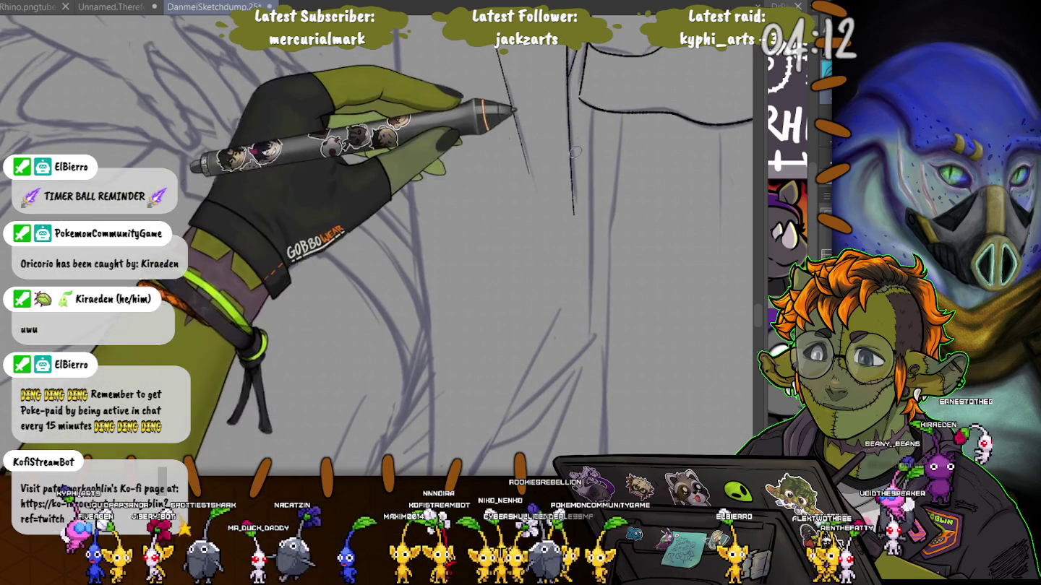
{"action": "left_click_drag", "start_coordinate": [608, 122], "coordinate": [516, 411]}
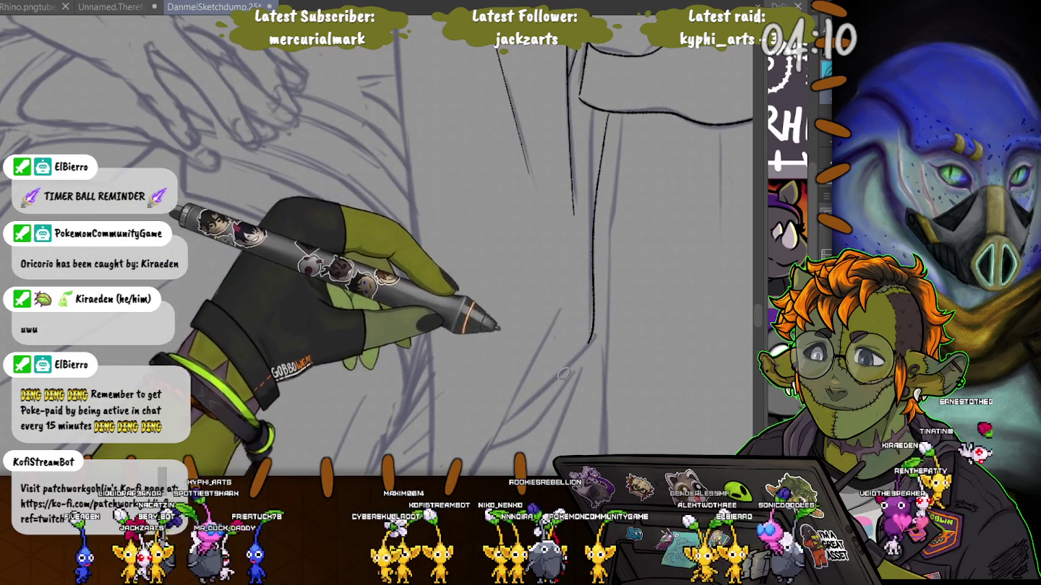
{"action": "scroll", "coordinate": [613, 125], "scroll_direction": "down", "scroll_amount": 5}
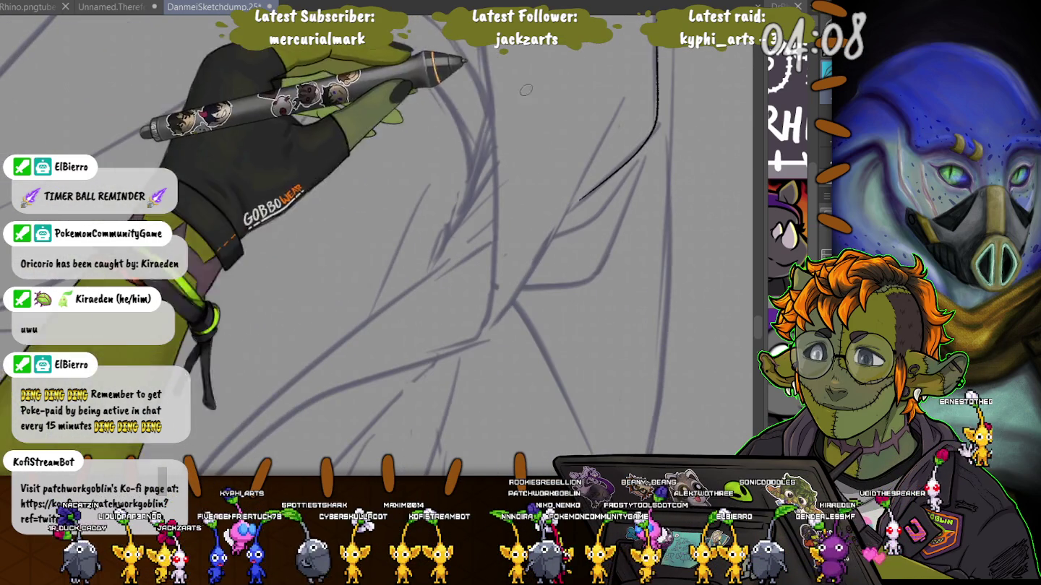
{"action": "left_click_drag", "start_coordinate": [621, 104], "coordinate": [528, 277]}
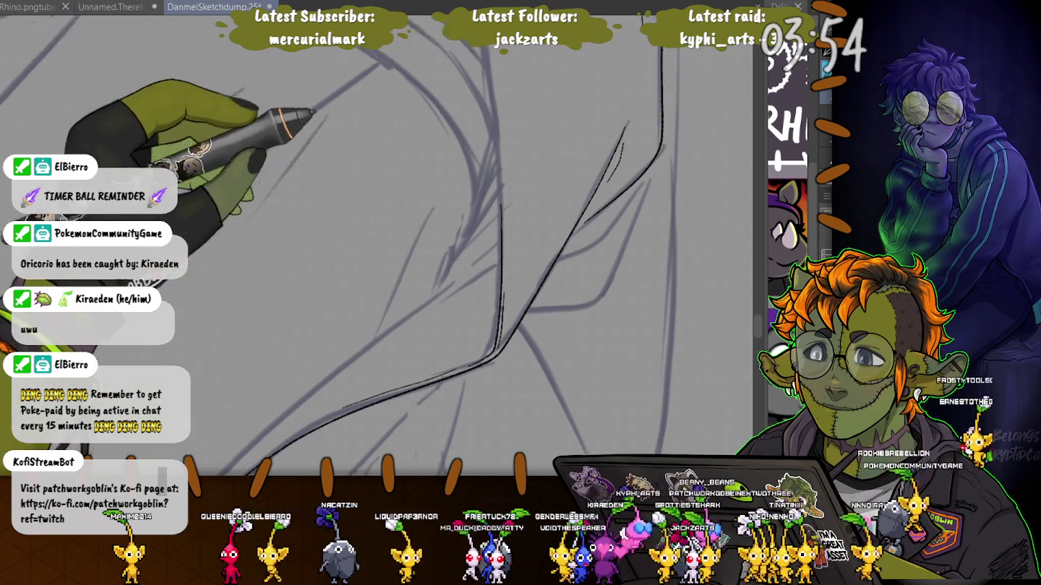
{"action": "scroll", "coordinate": [497, 217], "scroll_direction": "up", "scroll_amount": 3}
{"action": "left_click_drag", "start_coordinate": [496, 67], "coordinate": [518, 266]}
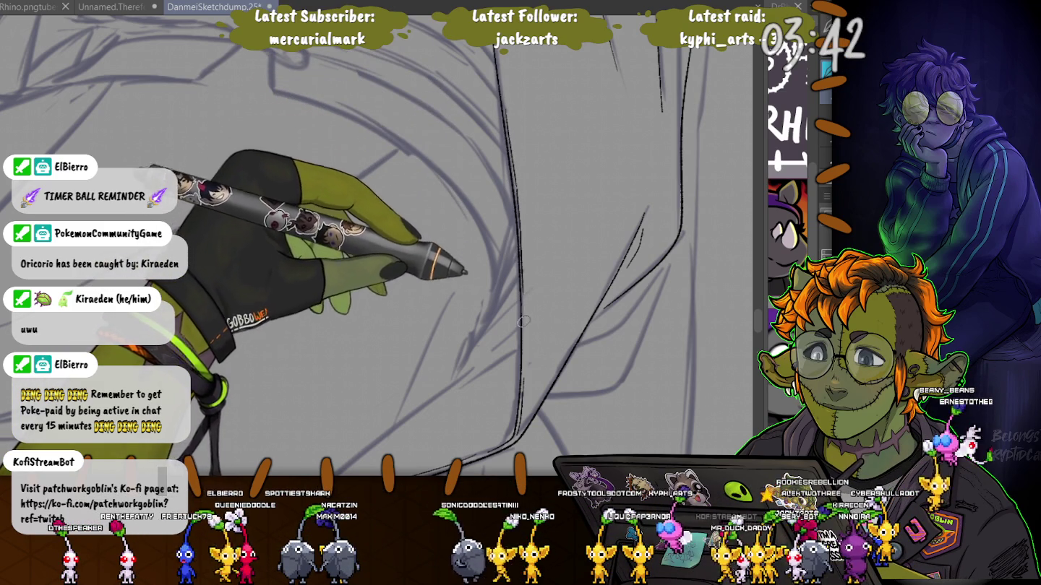
Ink another robe fold near the hand, zooming in, then out to the swirl-cuffed sleeve
{"action": "left_click_drag", "start_coordinate": [529, 349], "coordinate": [542, 69]}
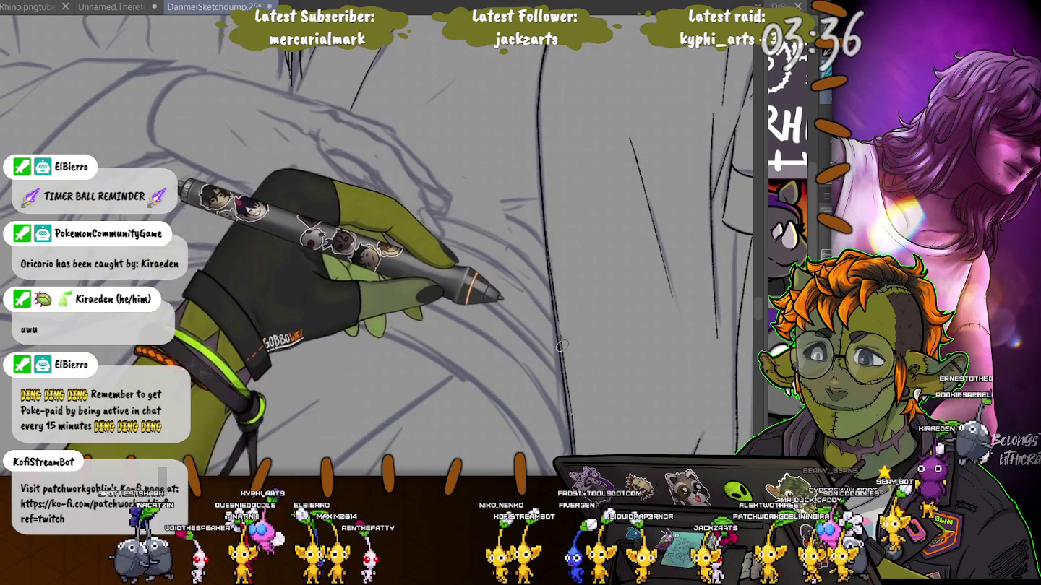
{"action": "scroll", "coordinate": [491, 167], "scroll_direction": "down", "scroll_amount": 5}
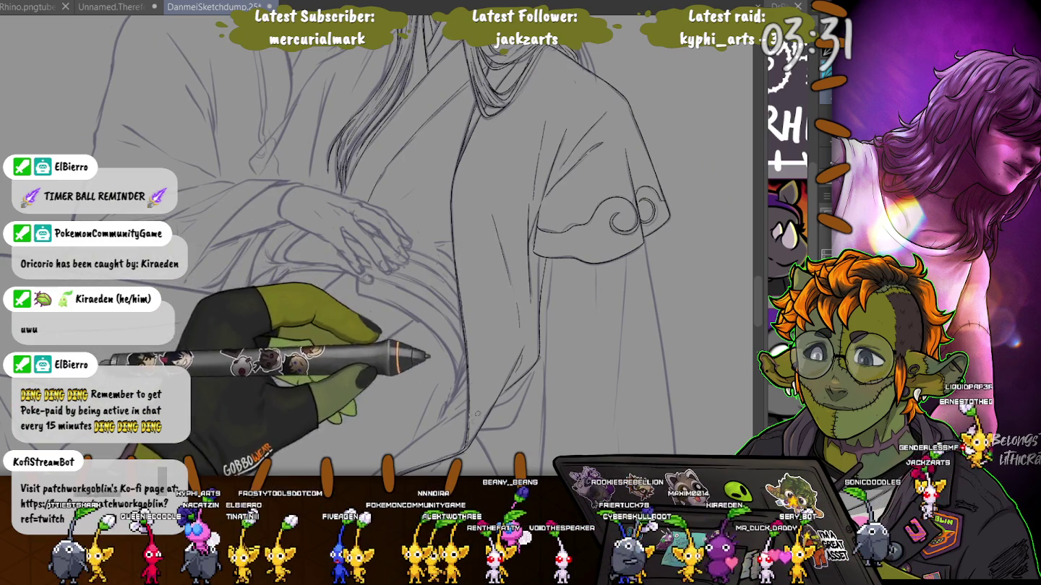
{"action": "scroll", "coordinate": [427, 408], "scroll_direction": "up", "scroll_amount": 2}
{"action": "scroll", "coordinate": [477, 376], "scroll_direction": "up", "scroll_amount": 2}
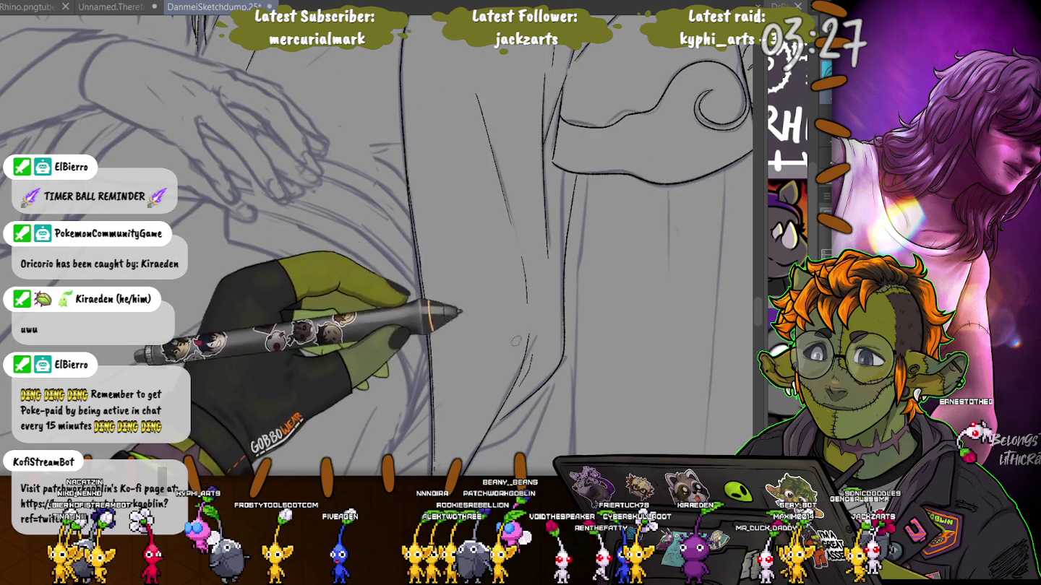
{"action": "scroll", "coordinate": [517, 357], "scroll_direction": "down", "scroll_amount": 2}
{"action": "scroll", "coordinate": [275, 259], "scroll_direction": "down", "scroll_amount": 1}
{"action": "key", "text": "ctrl+plus"}
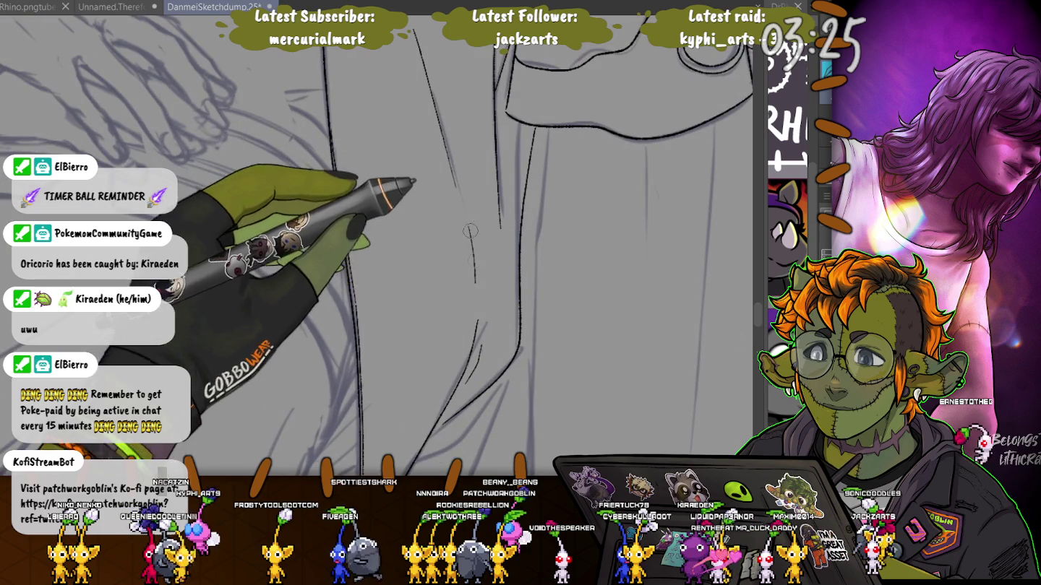
{"action": "left_click_drag", "start_coordinate": [460, 204], "coordinate": [485, 296]}
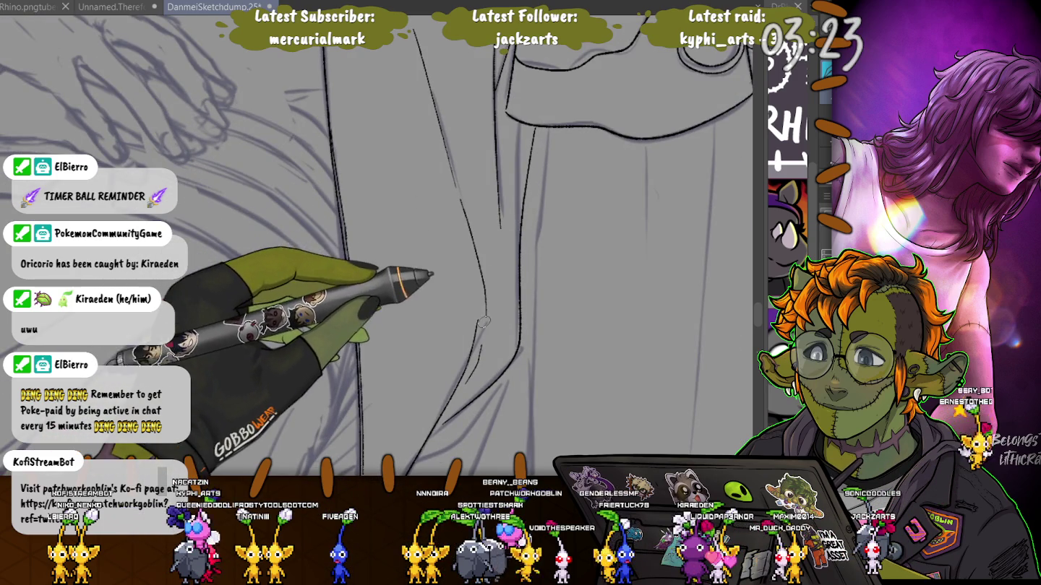
{"action": "key", "text": "ctrl+minus"}
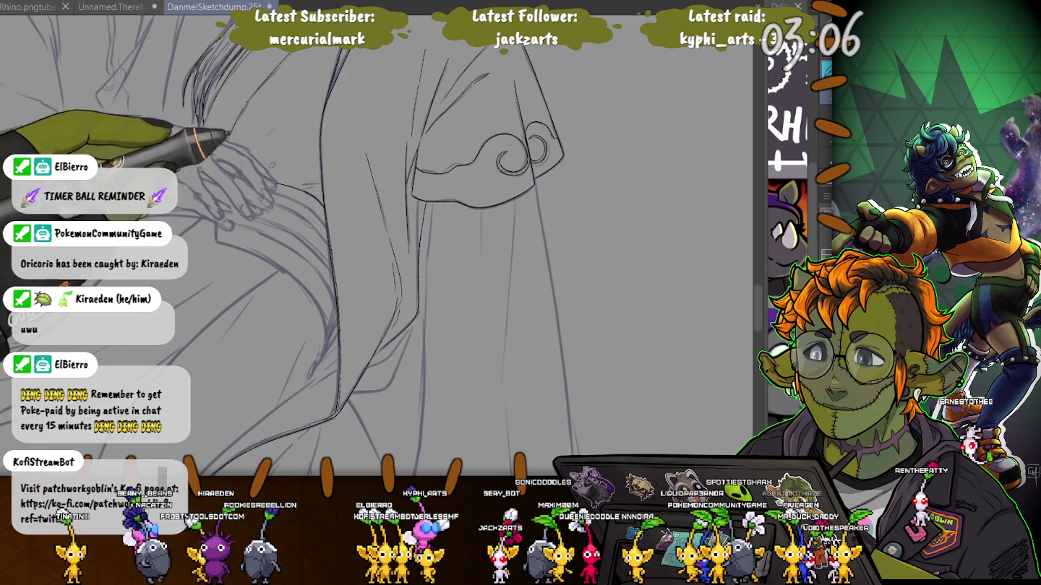
{"action": "scroll", "coordinate": [289, 185], "scroll_direction": "up", "scroll_amount": 2}
{"action": "scroll", "coordinate": [297, 186], "scroll_direction": "up", "scroll_amount": 1}
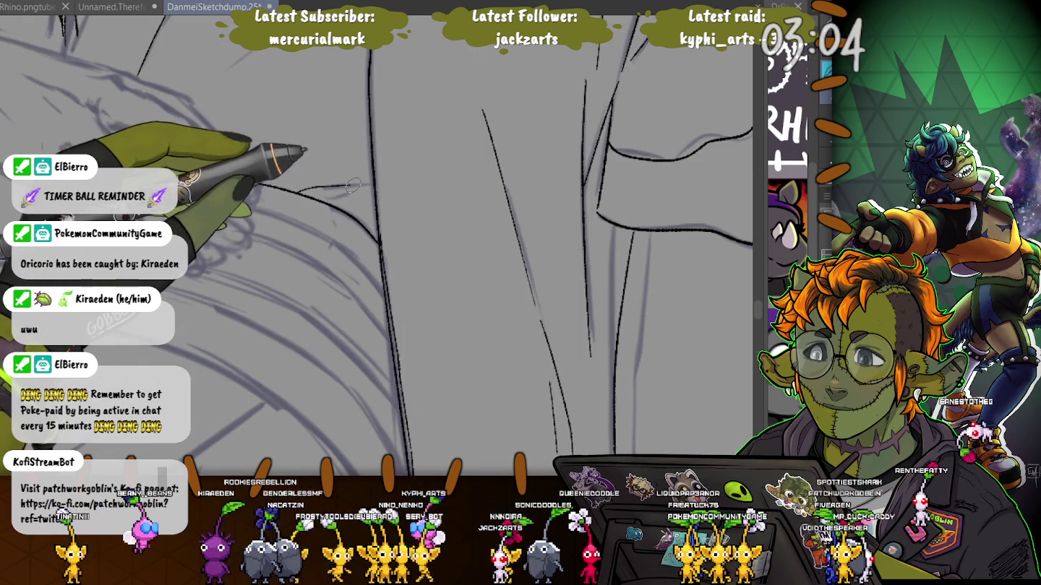
{"action": "scroll", "coordinate": [440, 229], "scroll_direction": "down", "scroll_amount": 2}
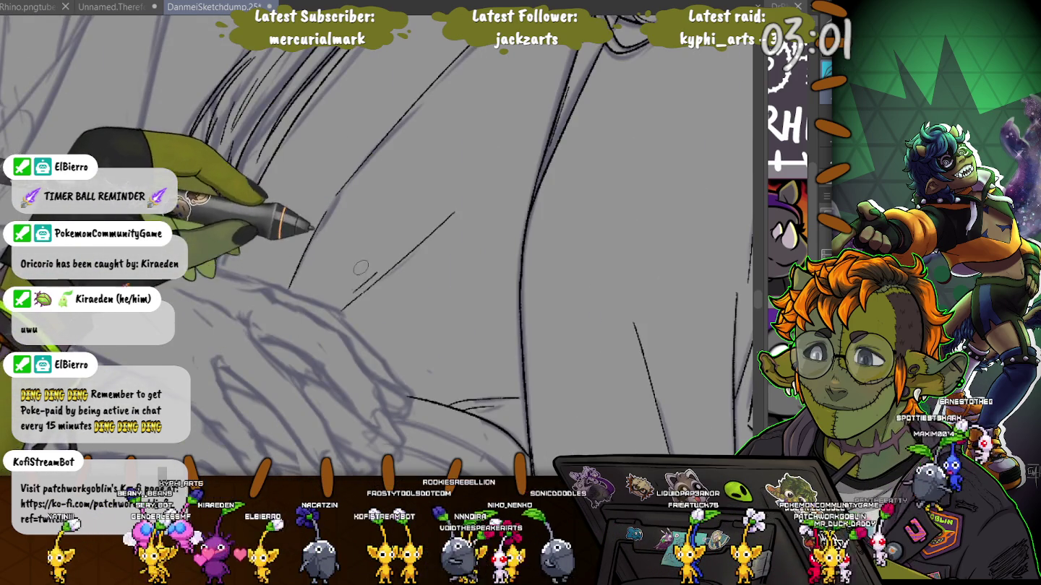
{"action": "scroll", "coordinate": [205, 394], "scroll_direction": "down", "scroll_amount": 3}
{"action": "scroll", "coordinate": [205, 394], "scroll_direction": "down", "scroll_amount": 1}
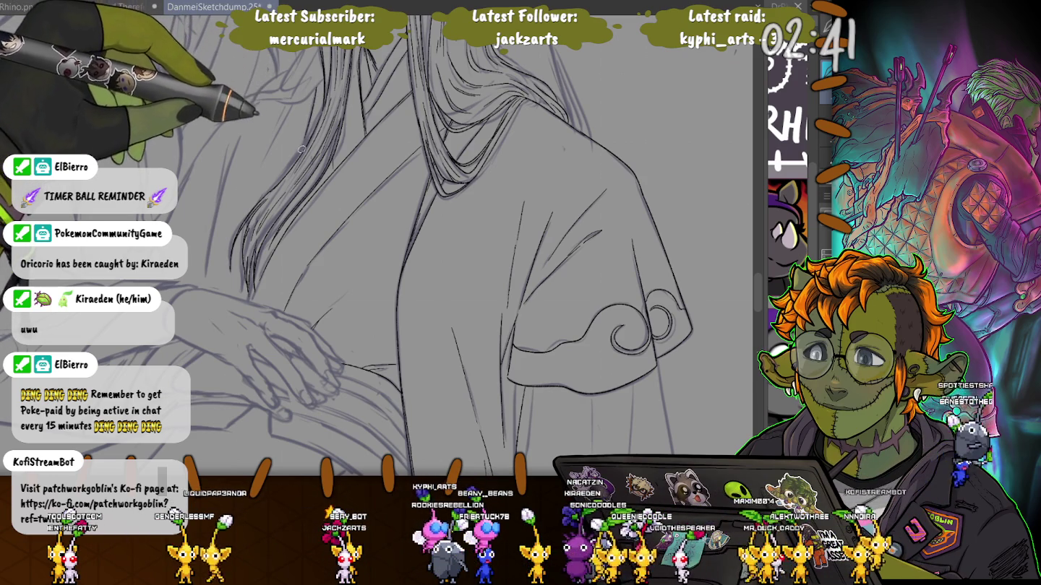
Undo the last stroke, then ink the hair strand tips past the face, rotating the canvas
{"action": "key", "text": "ctrl+z"}
{"action": "scroll", "coordinate": [373, 180], "scroll_direction": "up", "scroll_amount": 5}
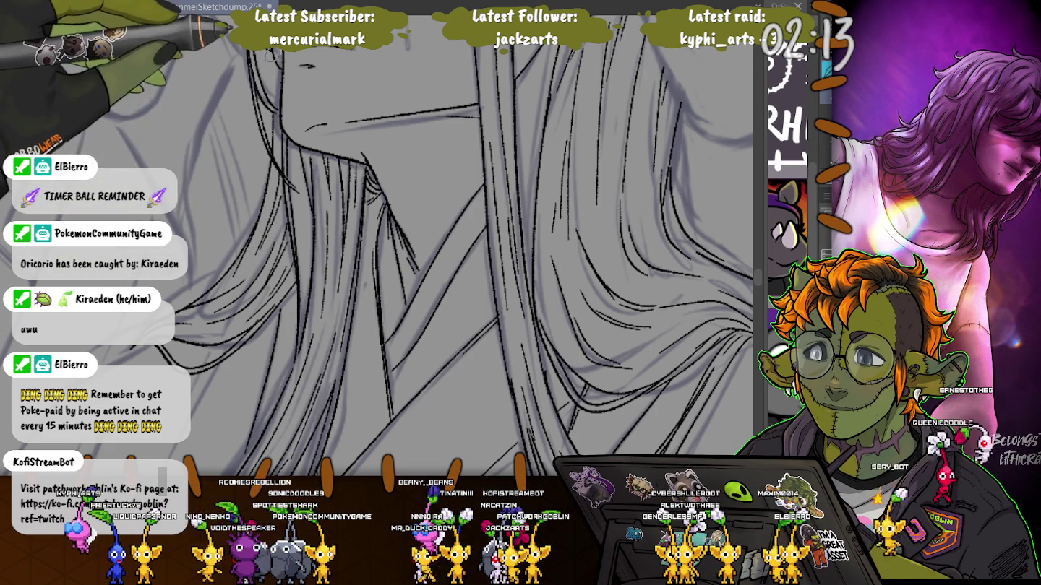
{"action": "mouse_move", "coordinate": [273, 106]}
{"action": "left_mouse_down"}
{"action": "mouse_move", "coordinate": [331, 308]}
{"action": "mouse_move", "coordinate": [380, 116]}
{"action": "left_mouse_up"}
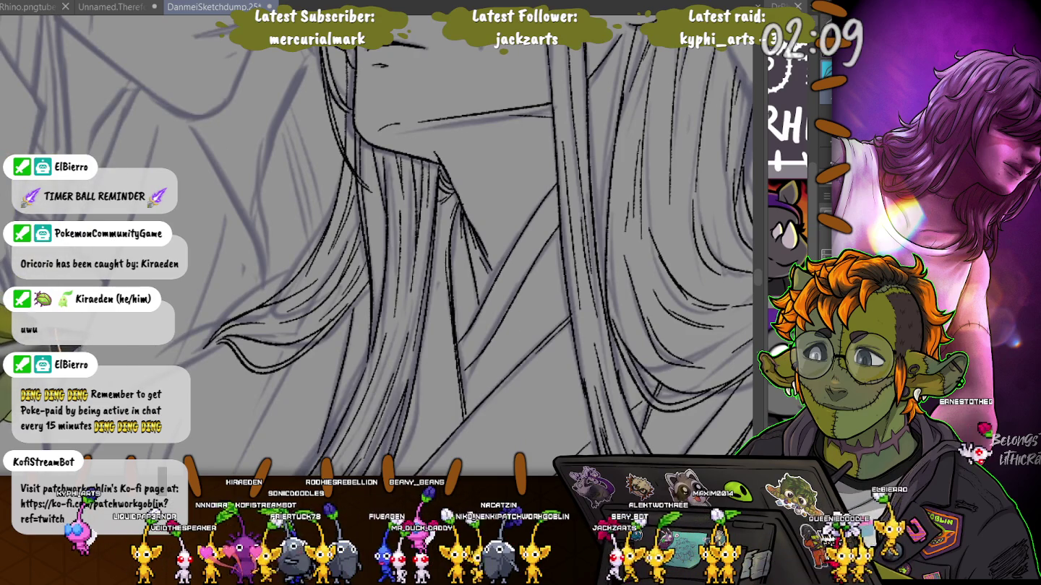
{"action": "left_click_drag", "start_coordinate": [165, 362], "coordinate": [208, 275]}
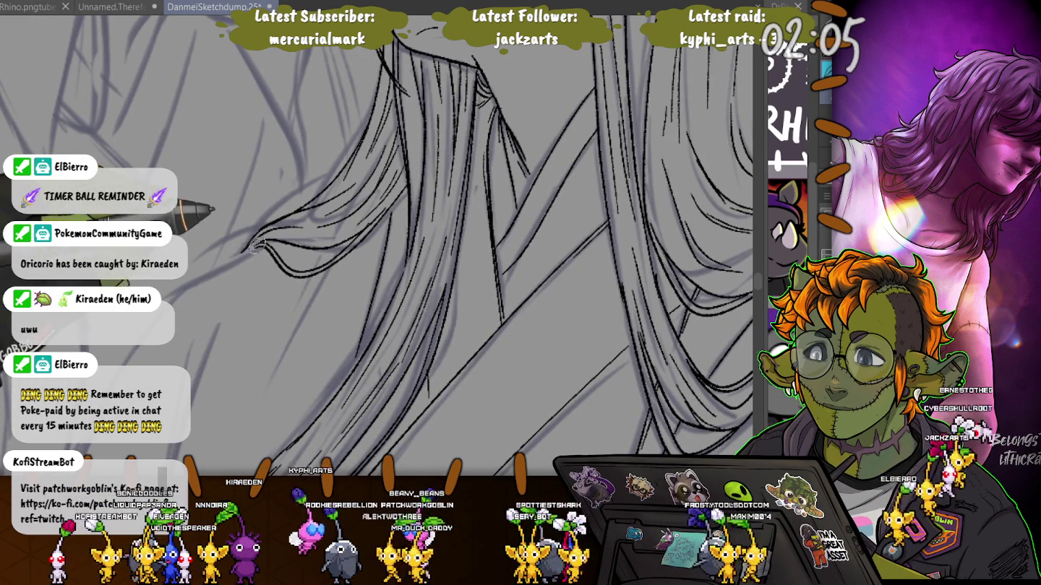
{"action": "left_click_drag", "start_coordinate": [251, 248], "coordinate": [254, 242]}
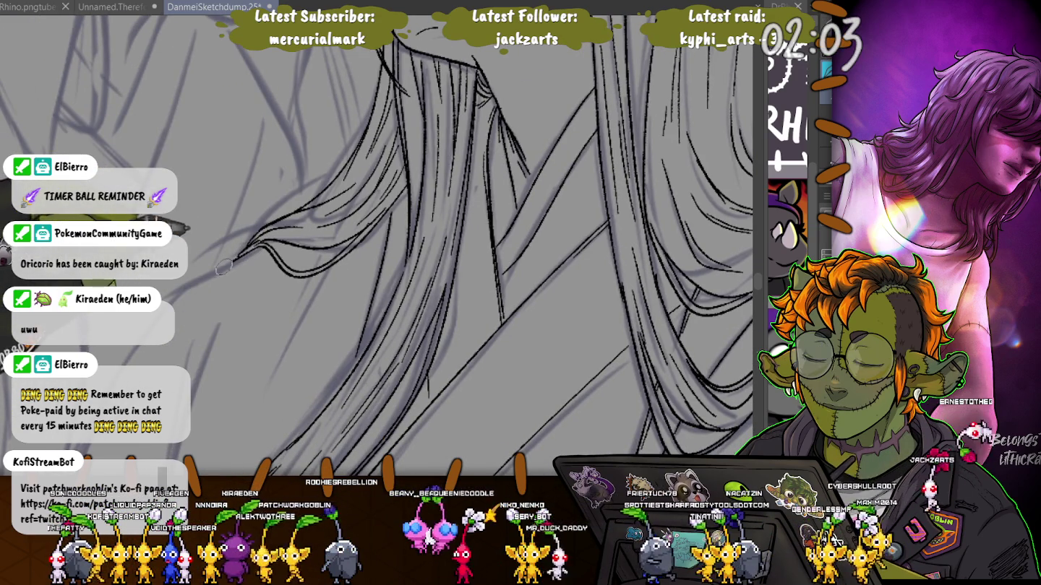
{"action": "left_click_drag", "start_coordinate": [176, 308], "coordinate": [465, 94]}
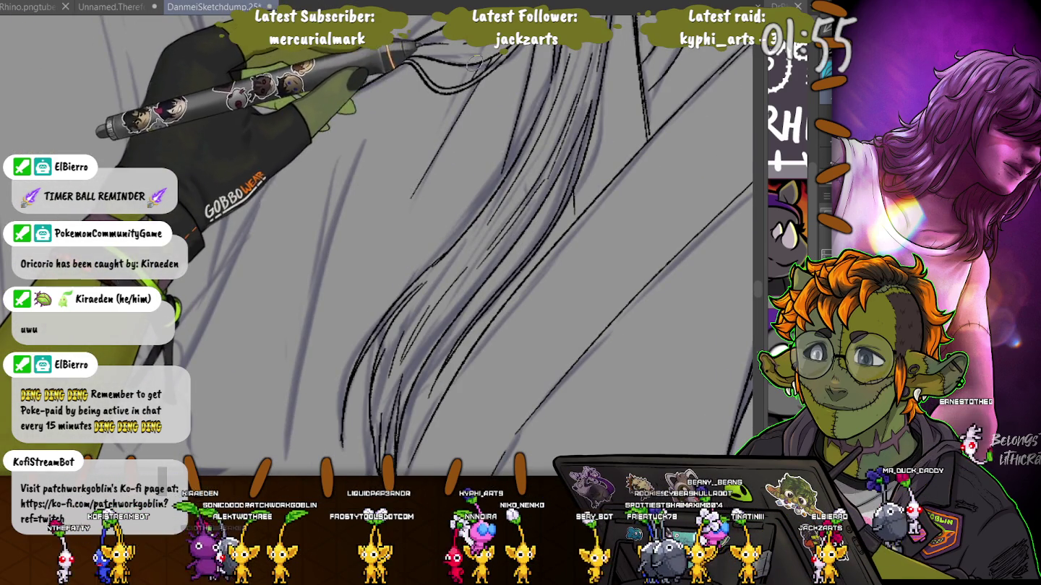
{"action": "scroll", "coordinate": [383, 62], "scroll_direction": "down", "scroll_amount": 3}
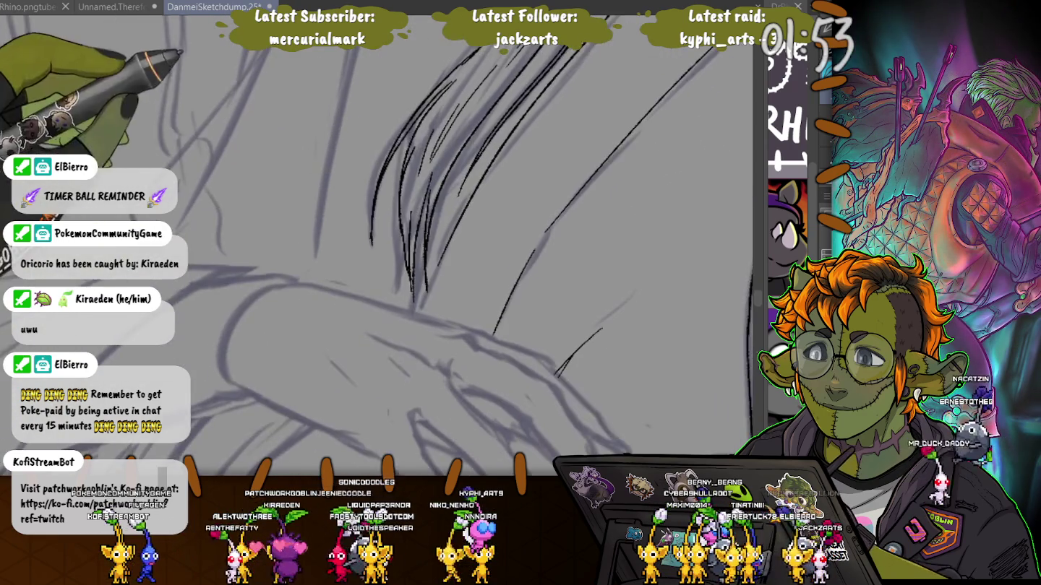
Ink the arm's upper contour across the robe, undoing a stray dark mark near the hand
{"action": "scroll", "coordinate": [318, 75], "scroll_direction": "down", "scroll_amount": 3}
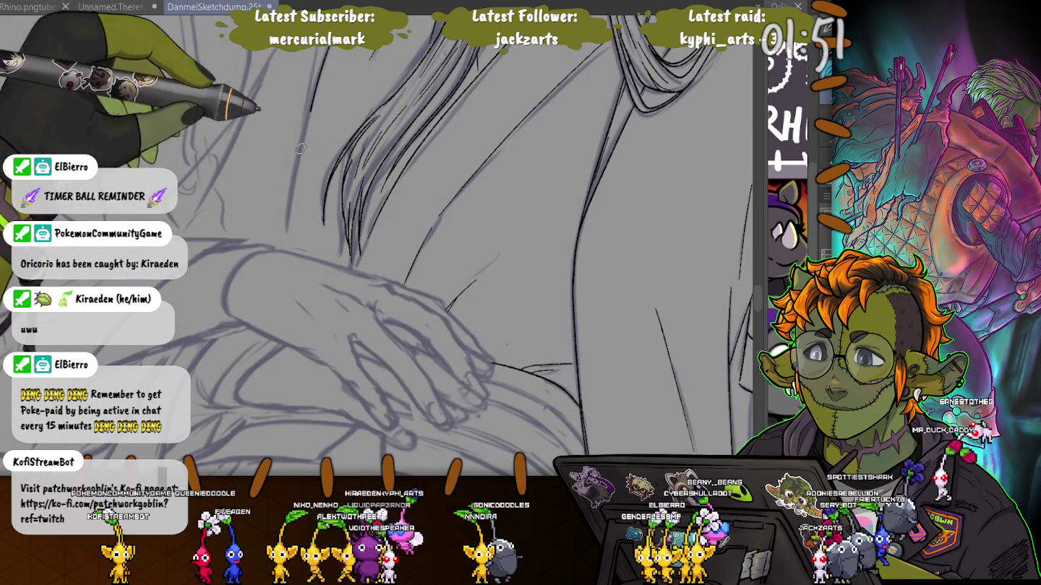
{"action": "scroll", "coordinate": [279, 149], "scroll_direction": "up", "scroll_amount": 2}
{"action": "scroll", "coordinate": [318, 149], "scroll_direction": "up", "scroll_amount": 2}
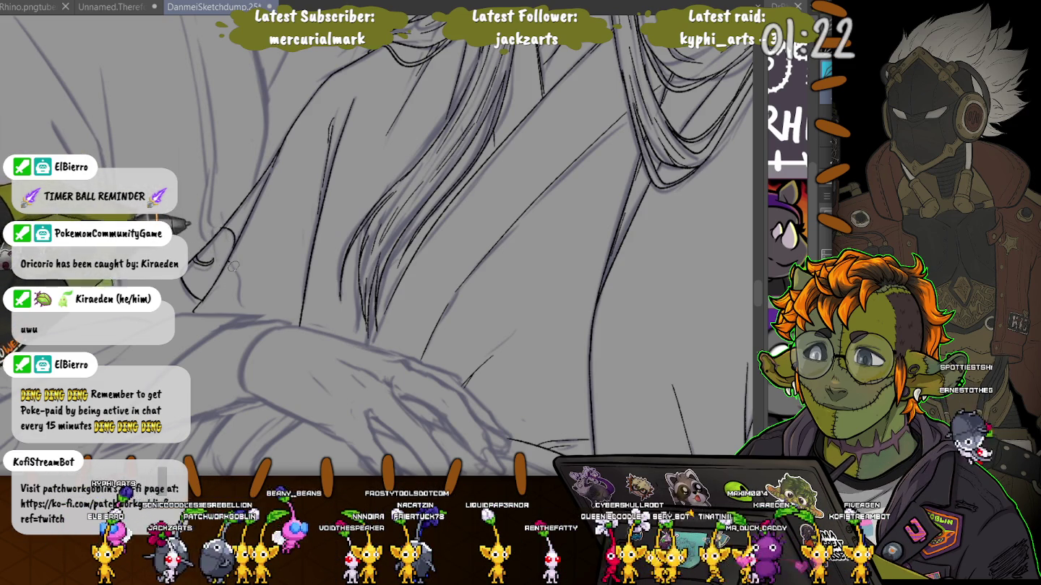
{"action": "left_click_drag", "start_coordinate": [433, 289], "coordinate": [325, 246]}
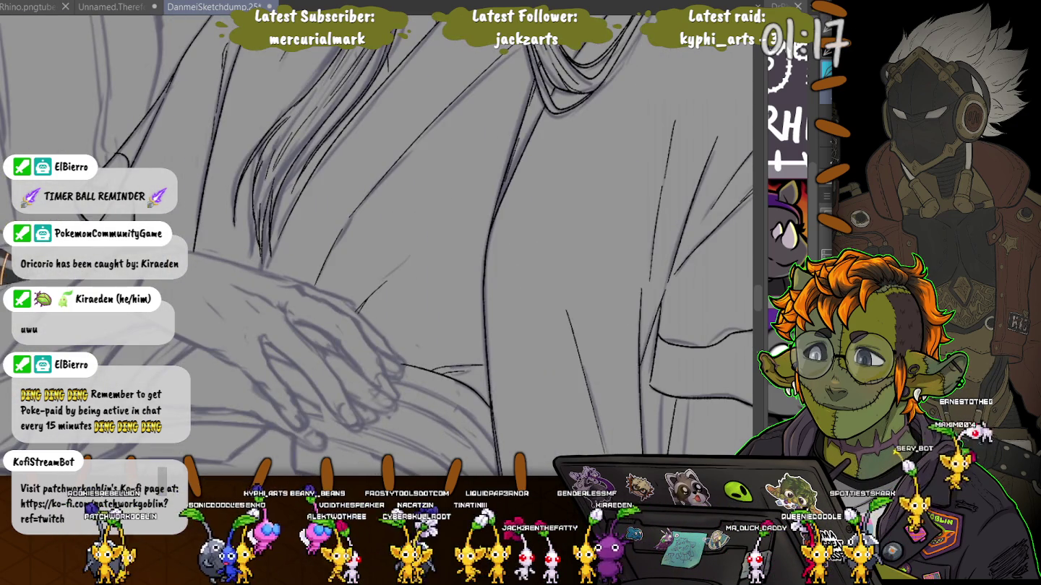
{"action": "left_click_drag", "start_coordinate": [194, 247], "coordinate": [266, 167]}
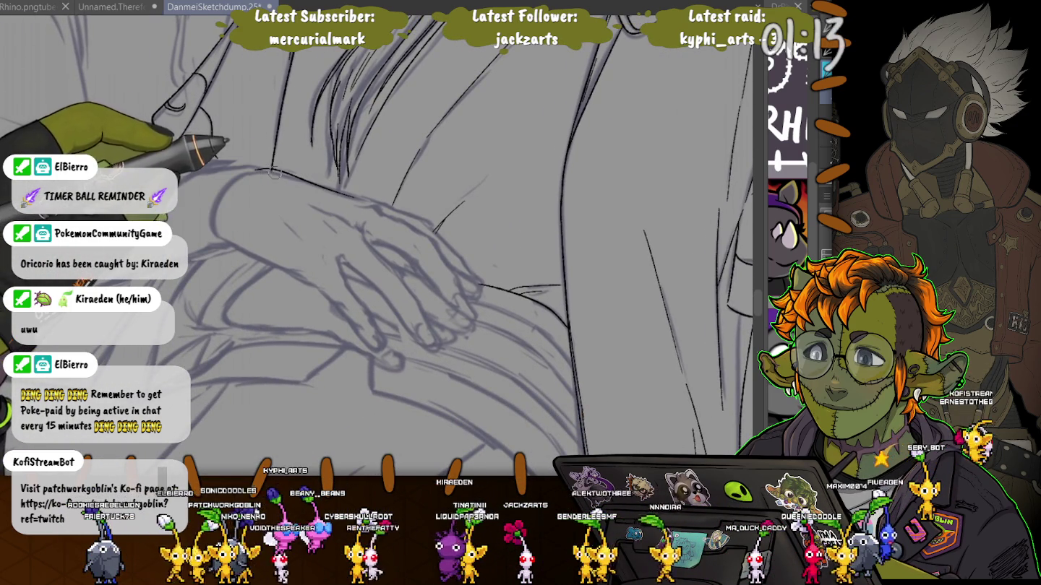
{"action": "left_click_drag", "start_coordinate": [266, 167], "coordinate": [286, 175]}
{"action": "mouse_move", "coordinate": [353, 201]}
{"action": "left_mouse_down"}
{"action": "mouse_move", "coordinate": [409, 208]}
{"action": "mouse_move", "coordinate": [459, 254]}
{"action": "left_mouse_up"}
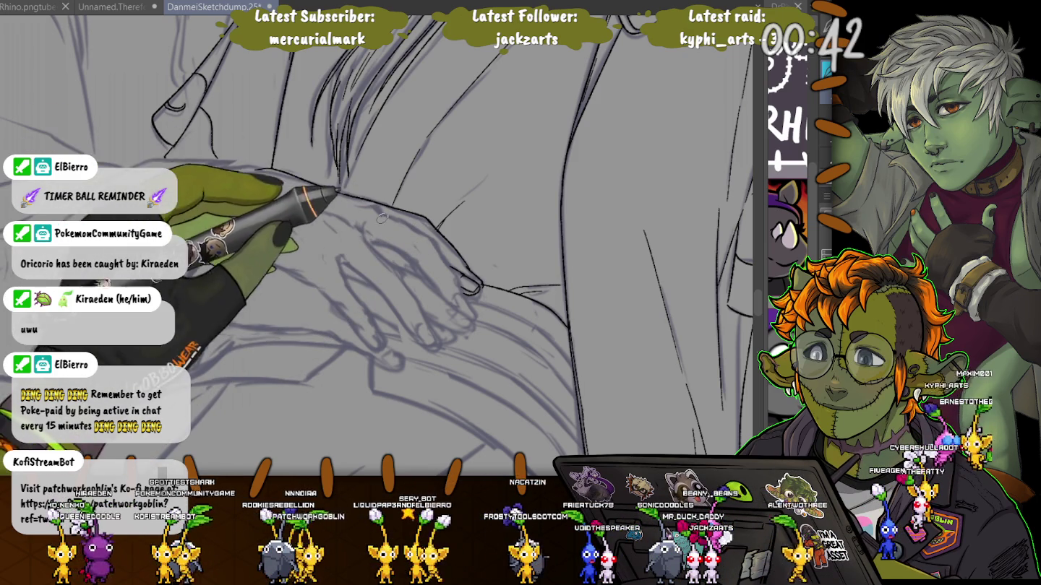
{"action": "key", "text": "ctrl+z"}
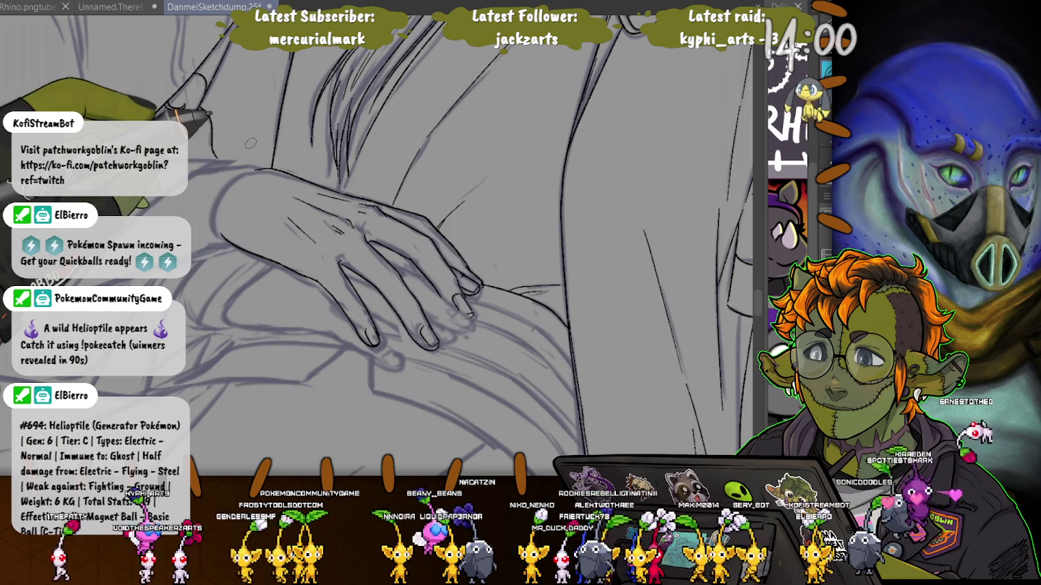
Ink the sleeve cuff around the wrist and the robe folds beneath the resting hand
{"action": "left_click_drag", "start_coordinate": [250, 143], "coordinate": [361, 206]}
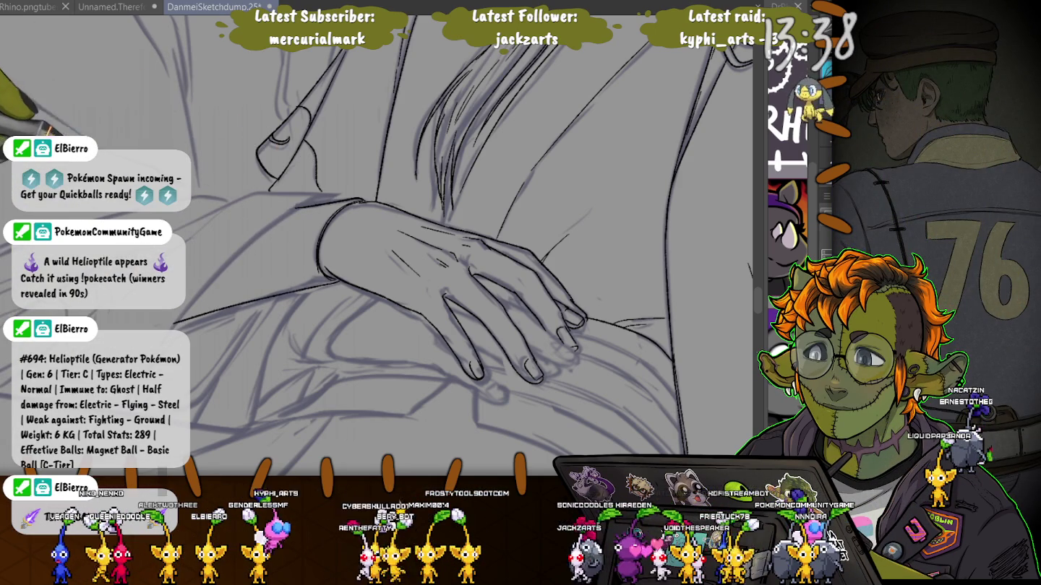
{"action": "left_click_drag", "start_coordinate": [210, 309], "coordinate": [401, 392]}
{"action": "left_click_drag", "start_coordinate": [451, 310], "coordinate": [456, 313]}
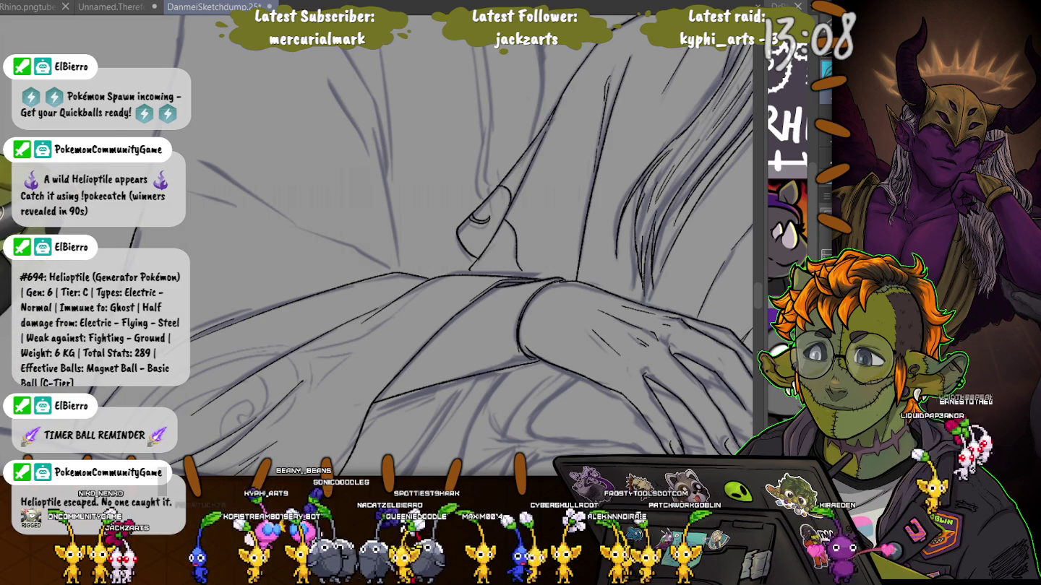
Ink the sleeve edge up to the left and three fold lines on the robe above
{"action": "left_click_drag", "start_coordinate": [346, 241], "coordinate": [391, 272]}
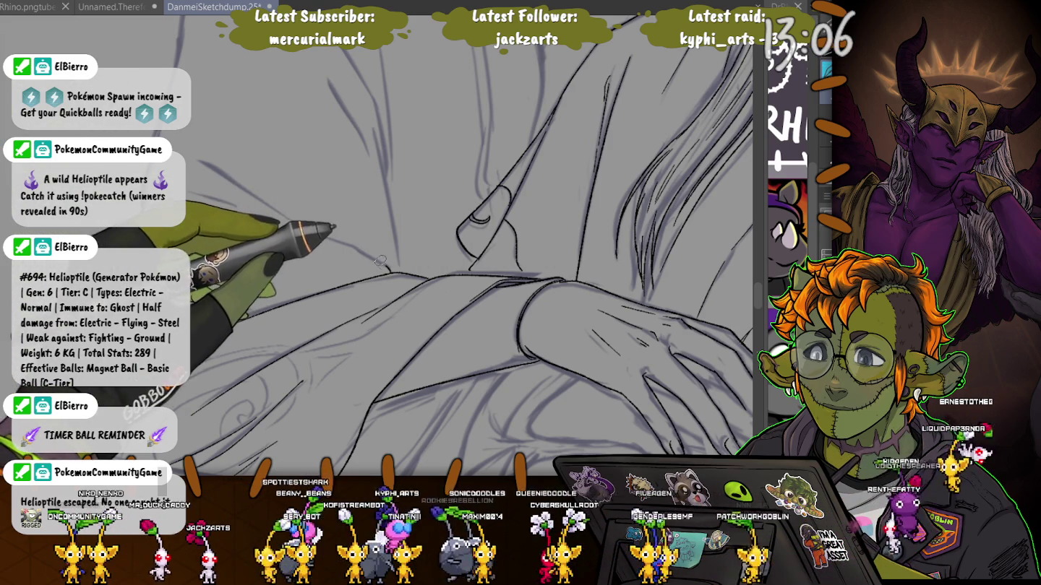
{"action": "left_click_drag", "start_coordinate": [315, 230], "coordinate": [186, 158]}
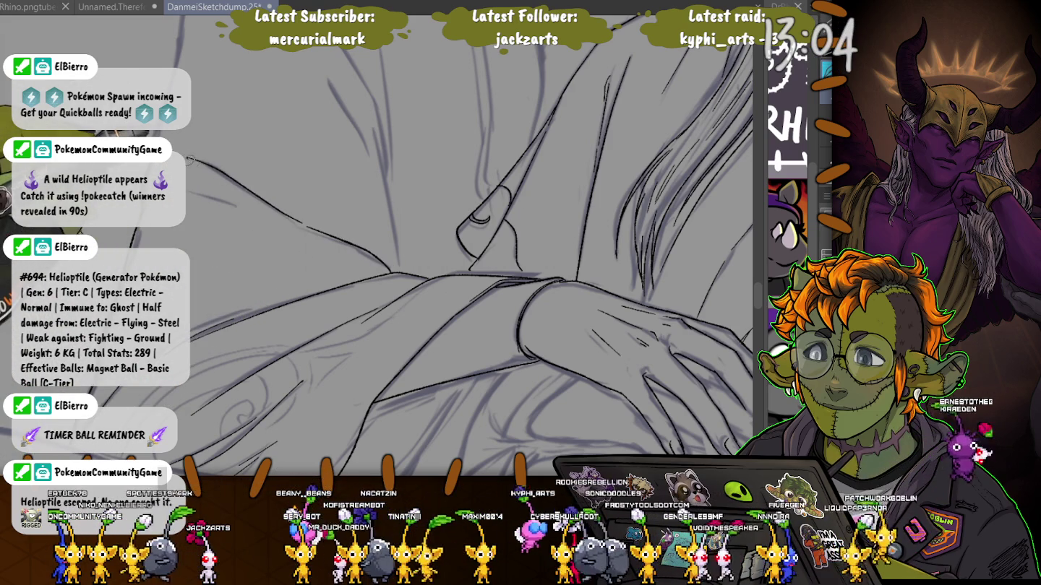
{"action": "left_click_drag", "start_coordinate": [398, 250], "coordinate": [470, 388]}
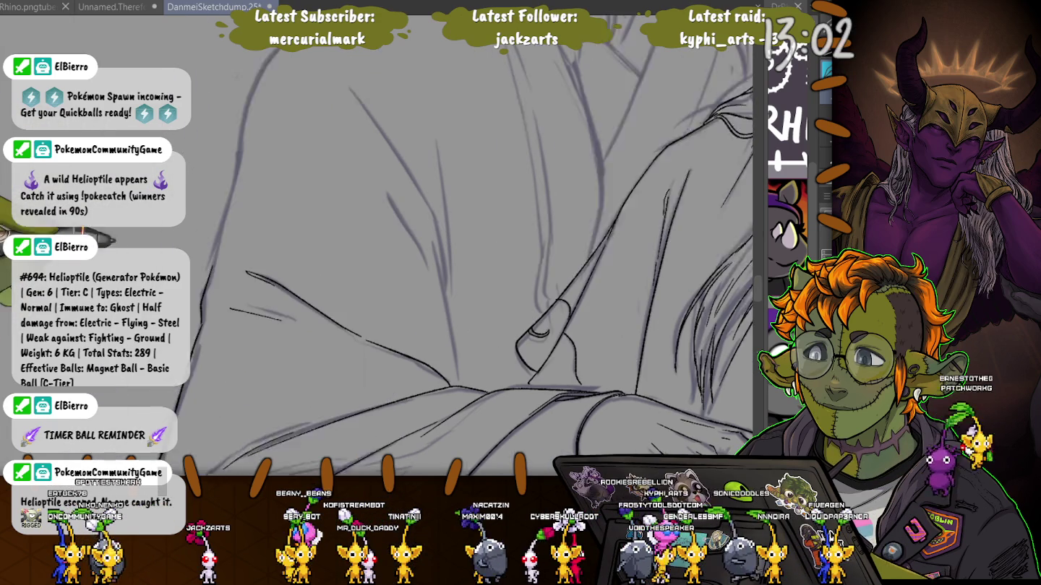
{"action": "left_click_drag", "start_coordinate": [402, 217], "coordinate": [392, 177]}
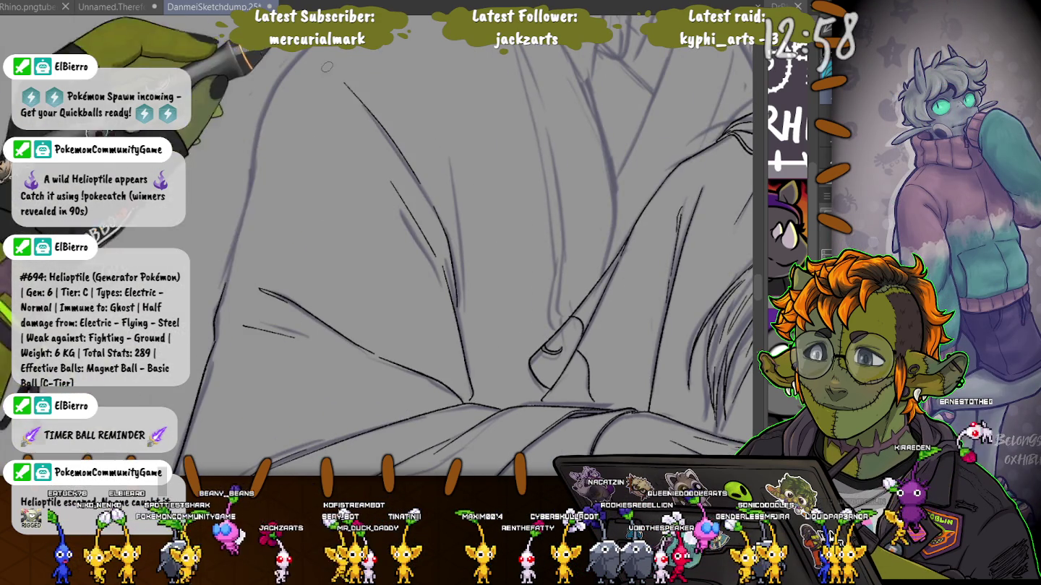
{"action": "left_click_drag", "start_coordinate": [344, 83], "coordinate": [402, 174]}
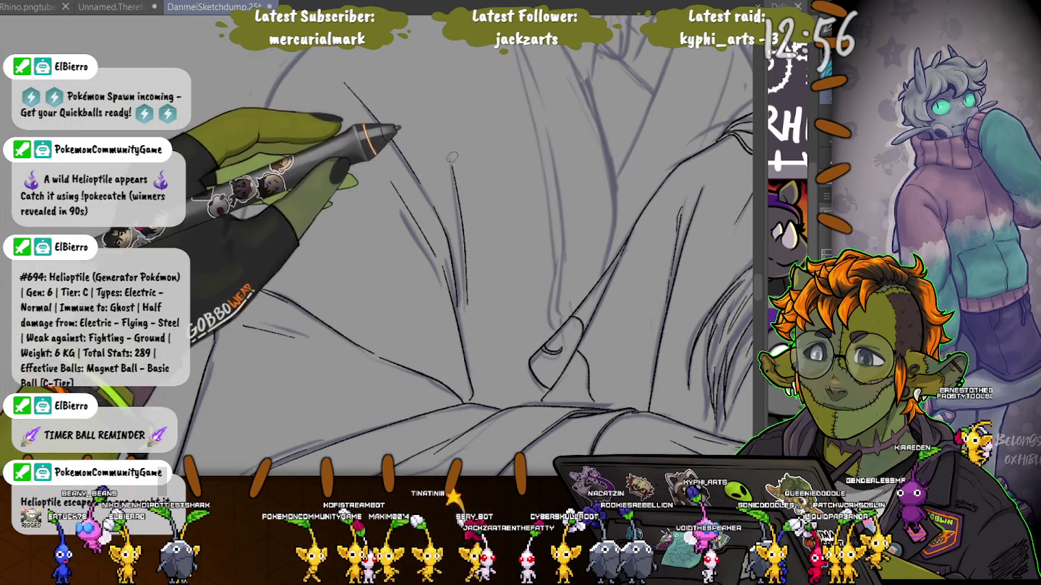
{"action": "left_click_drag", "start_coordinate": [464, 289], "coordinate": [447, 146]}
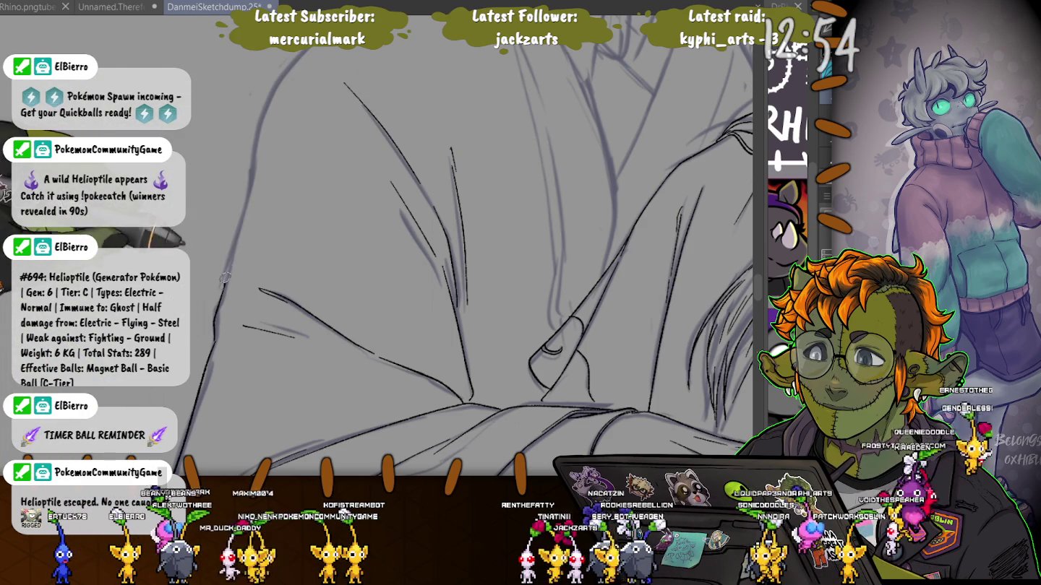
Ink the robe's long front-edge curve and the collar edge running down the chest
{"action": "scroll", "coordinate": [261, 231], "scroll_direction": "up", "scroll_amount": 5}
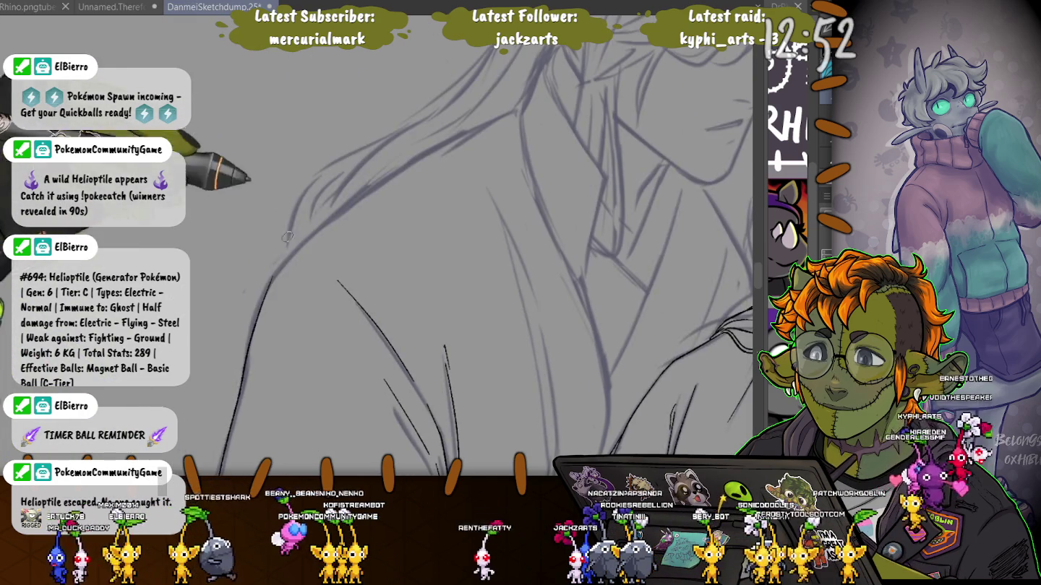
{"action": "mouse_move", "coordinate": [269, 284]}
{"action": "left_mouse_down"}
{"action": "mouse_move", "coordinate": [524, 105]}
{"action": "mouse_move", "coordinate": [526, 158]}
{"action": "left_mouse_up"}
{"action": "left_click_drag", "start_coordinate": [521, 116], "coordinate": [578, 286]}
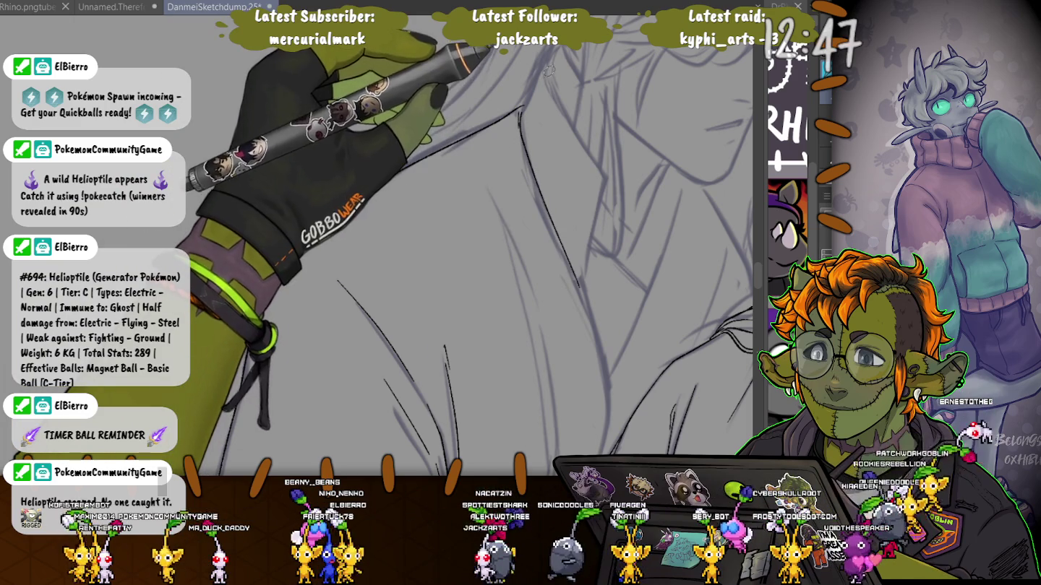
{"action": "left_click_drag", "start_coordinate": [547, 66], "coordinate": [587, 285]}
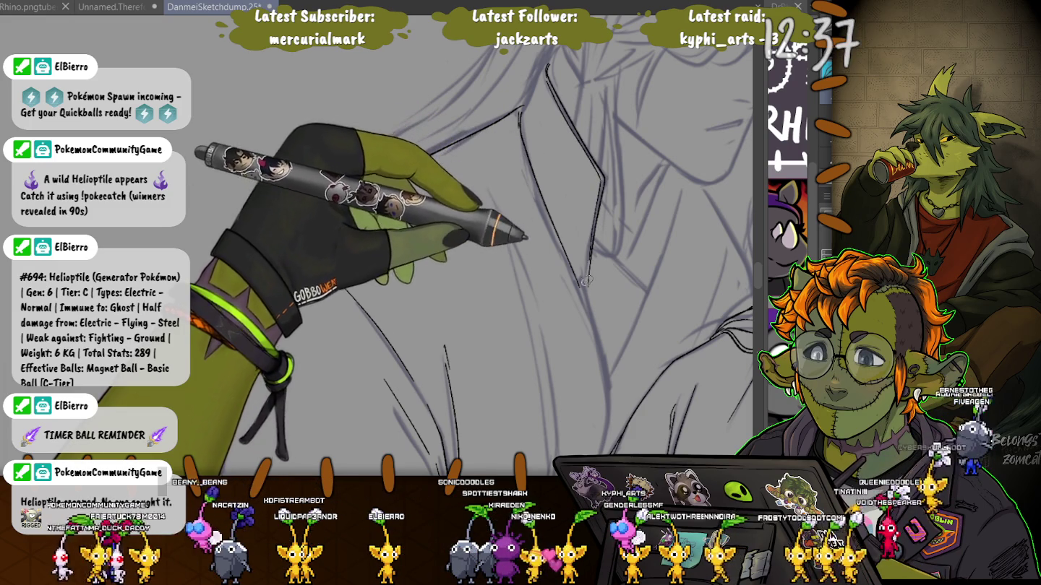
{"action": "left_click_drag", "start_coordinate": [593, 219], "coordinate": [547, 187]}
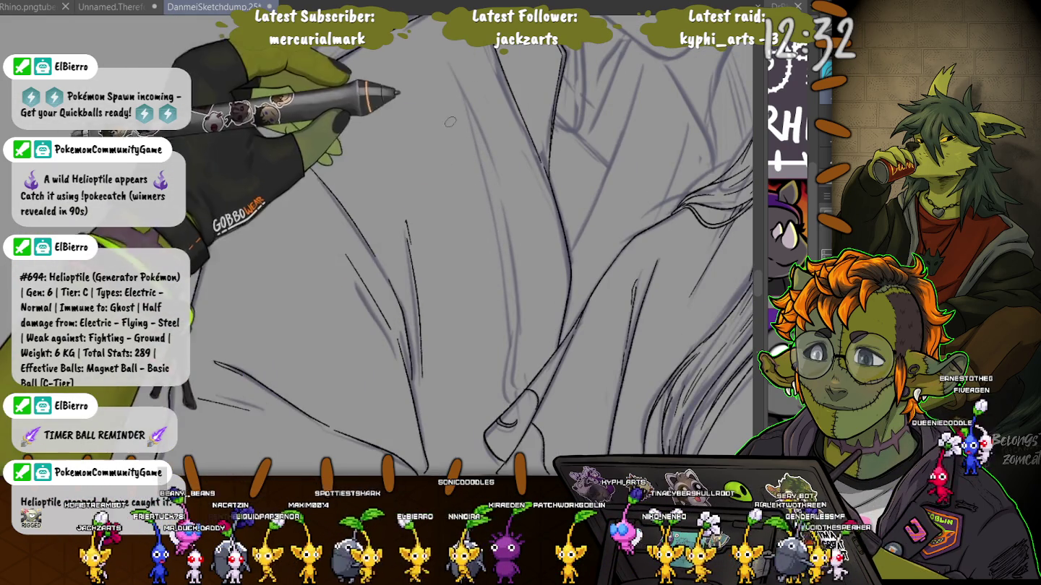
{"action": "left_click_drag", "start_coordinate": [354, 188], "coordinate": [267, 463]}
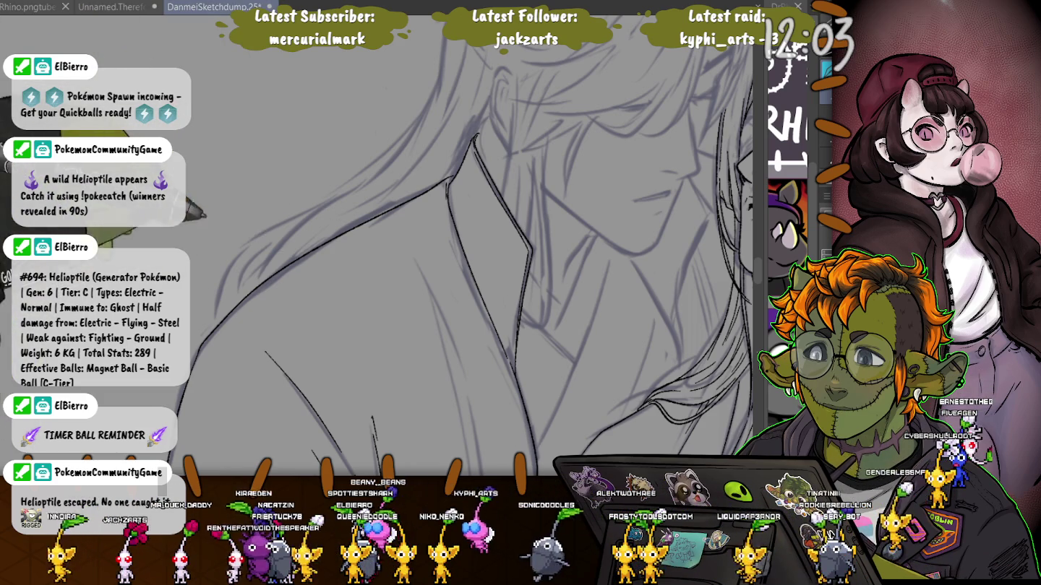
Ink the crossed collar lapels beneath both figures' chins, panning between the faces
{"action": "left_click_drag", "start_coordinate": [588, 320], "coordinate": [472, 240]}
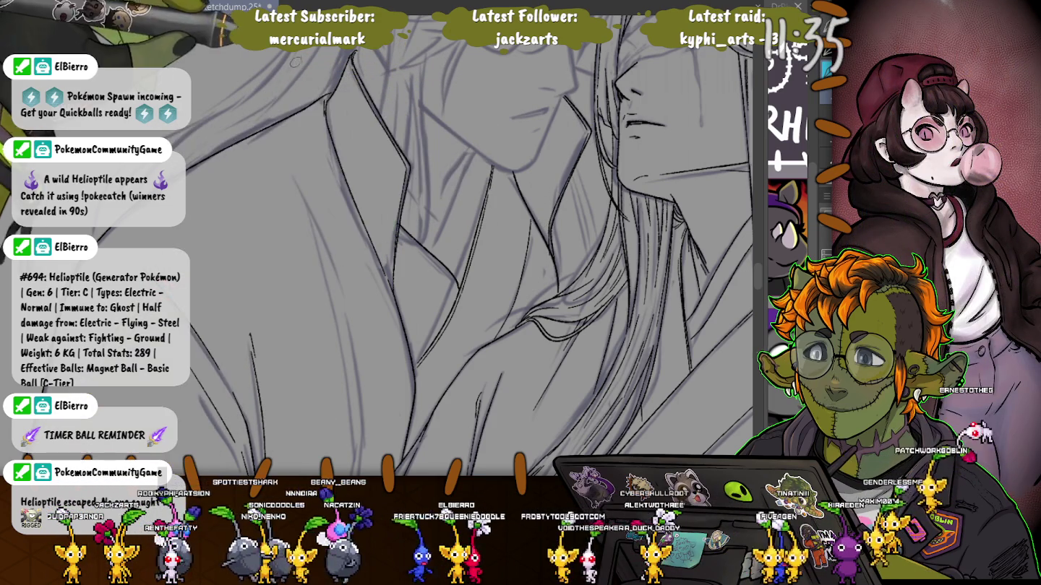
{"action": "left_click_drag", "start_coordinate": [470, 253], "coordinate": [333, 202]}
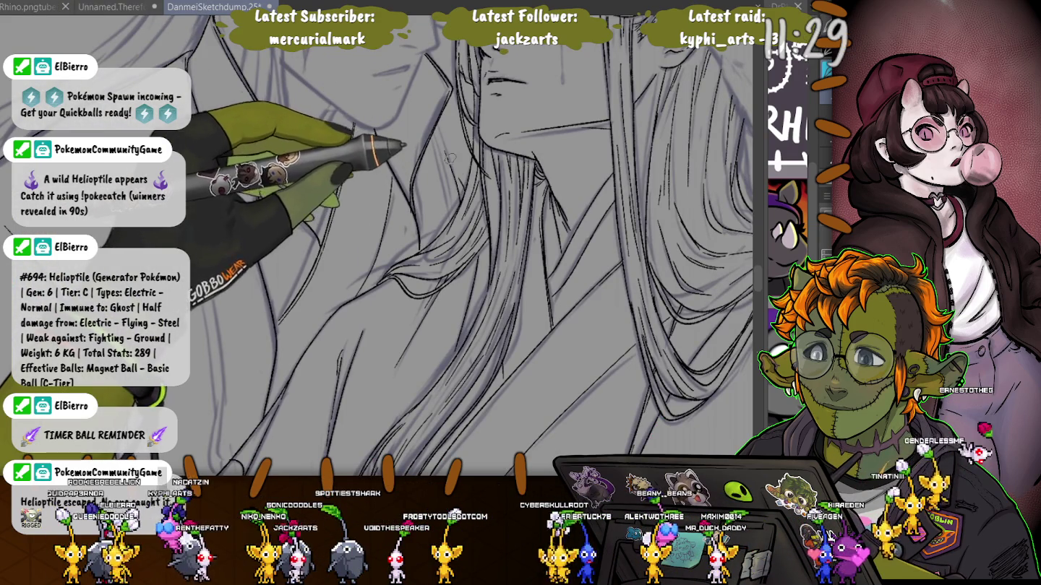
Ink the hair strands across the blindfolded figure's forehead
{"action": "scroll", "coordinate": [444, 127], "scroll_direction": "up", "scroll_amount": 5}
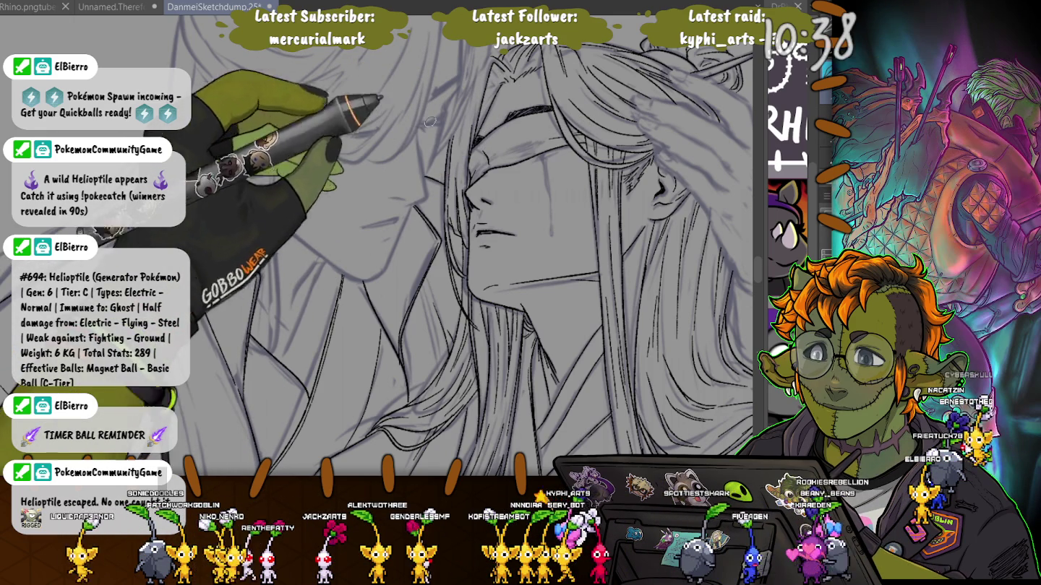
Pan the view to center both figures' faces for inking
{"action": "left_click_drag", "start_coordinate": [414, 119], "coordinate": [501, 145]}
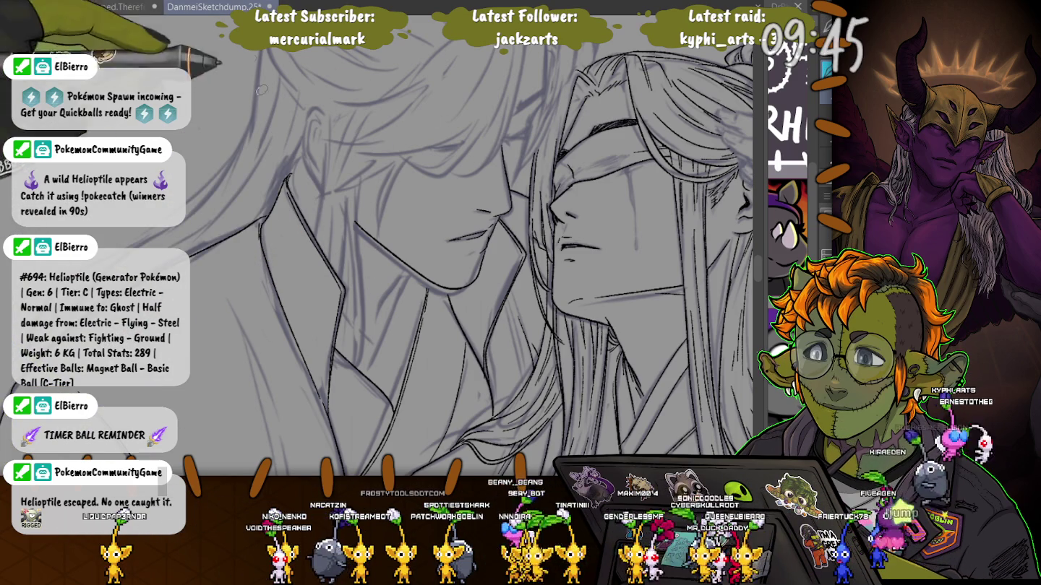
Ink darker eyelash and eye lines over the left figure's closed eye
{"action": "scroll", "coordinate": [328, 157], "scroll_direction": "up", "scroll_amount": 3}
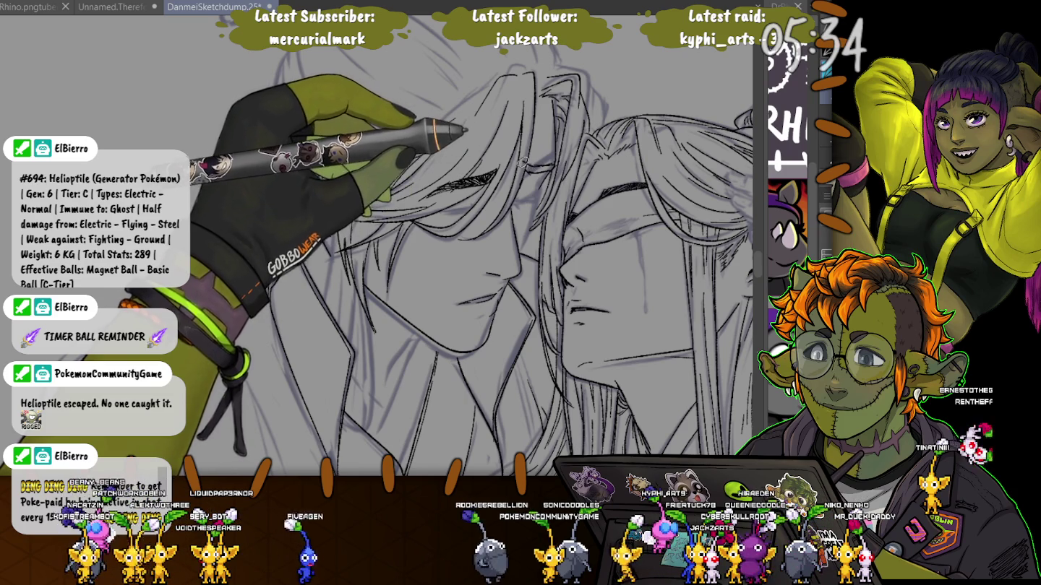
{"action": "left_click_drag", "start_coordinate": [444, 180], "coordinate": [499, 174]}
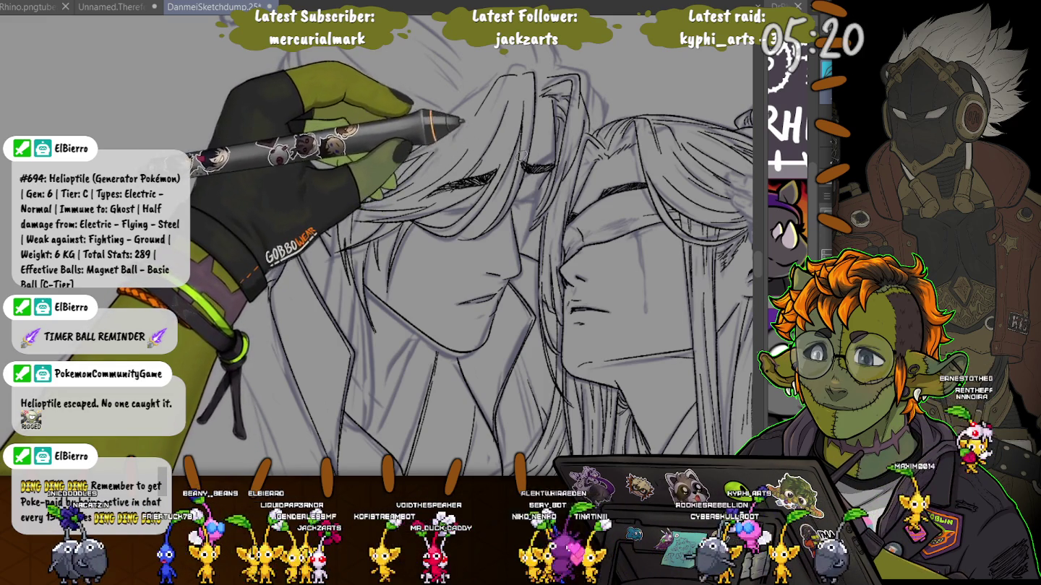
{"action": "left_click_drag", "start_coordinate": [521, 166], "coordinate": [549, 165]}
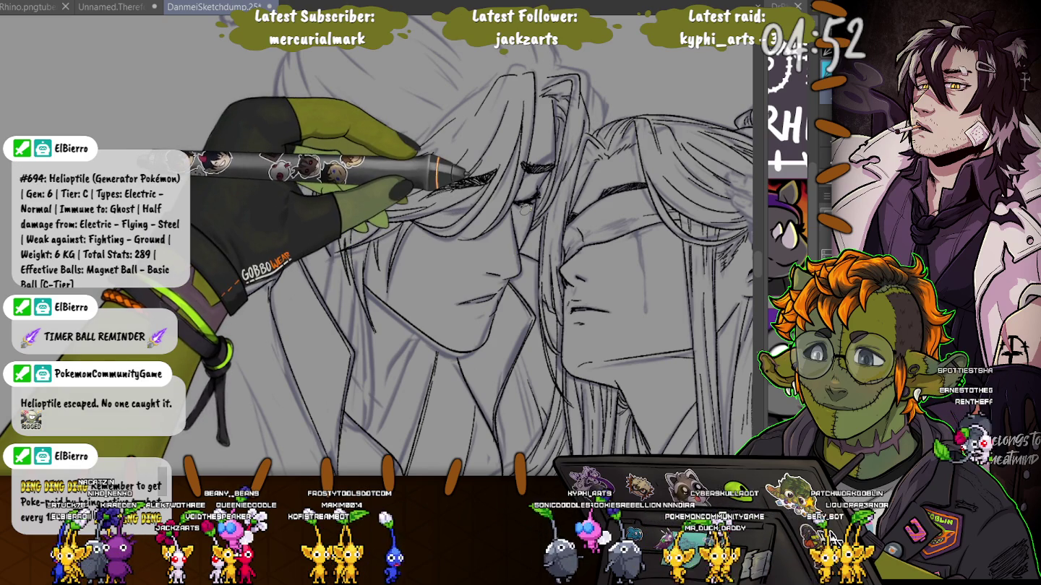
{"action": "left_click_drag", "start_coordinate": [394, 213], "coordinate": [473, 177]}
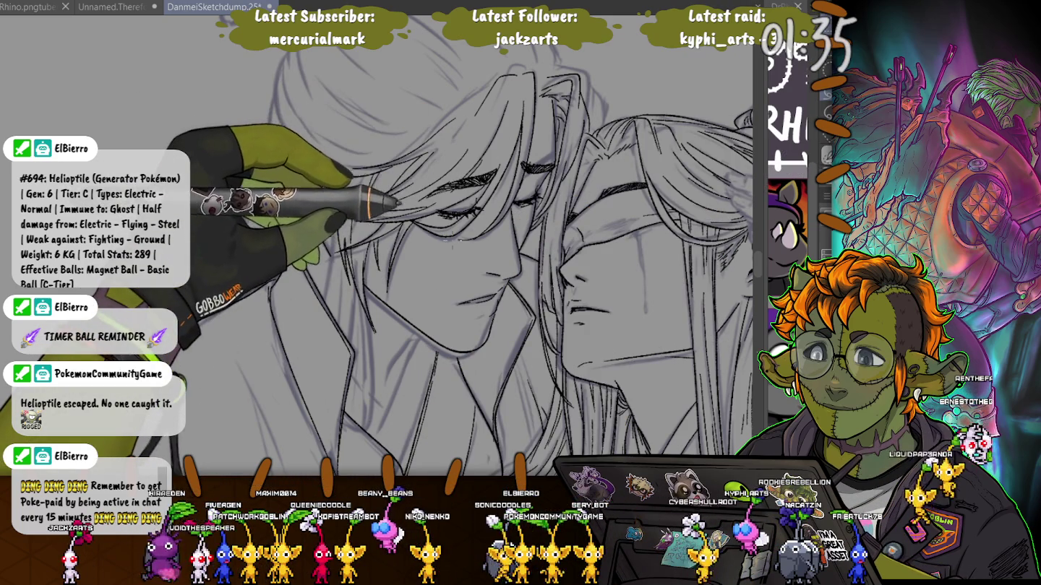
{"action": "mouse_move", "coordinate": [480, 197]}
{"action": "left_mouse_down"}
{"action": "mouse_move", "coordinate": [433, 213]}
{"action": "mouse_move", "coordinate": [467, 185]}
{"action": "left_mouse_up"}
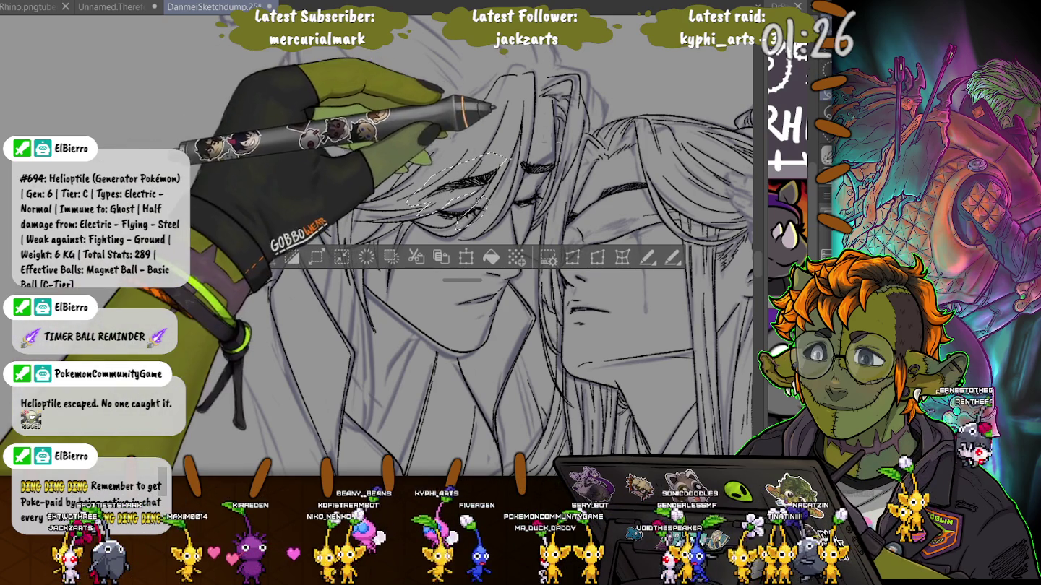
{"action": "left_click_drag", "start_coordinate": [499, 159], "coordinate": [412, 202]}
{"action": "left_click_drag", "start_coordinate": [524, 155], "coordinate": [415, 202]}
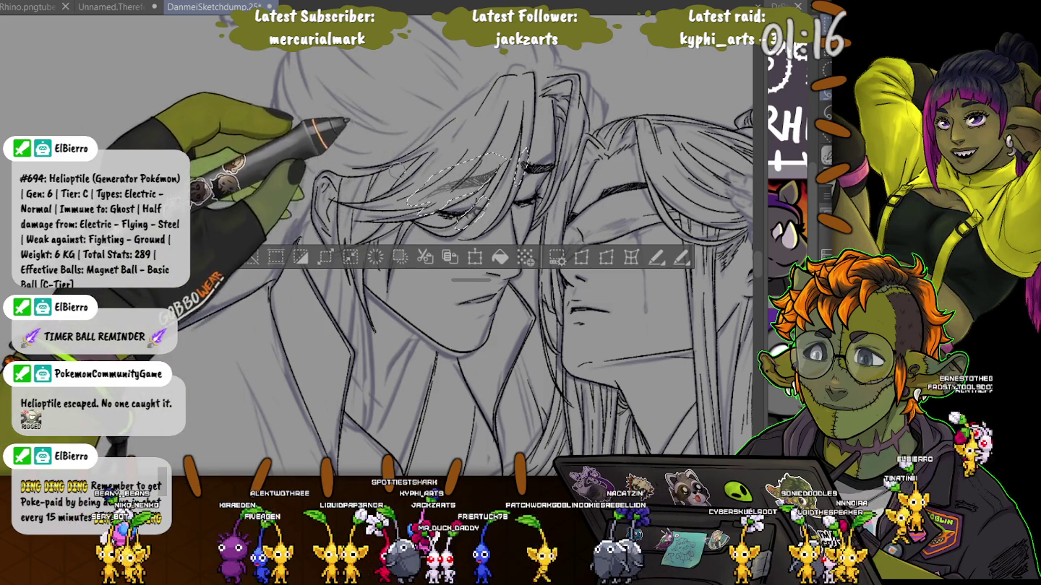
{"action": "key", "text": "ctrl+d"}
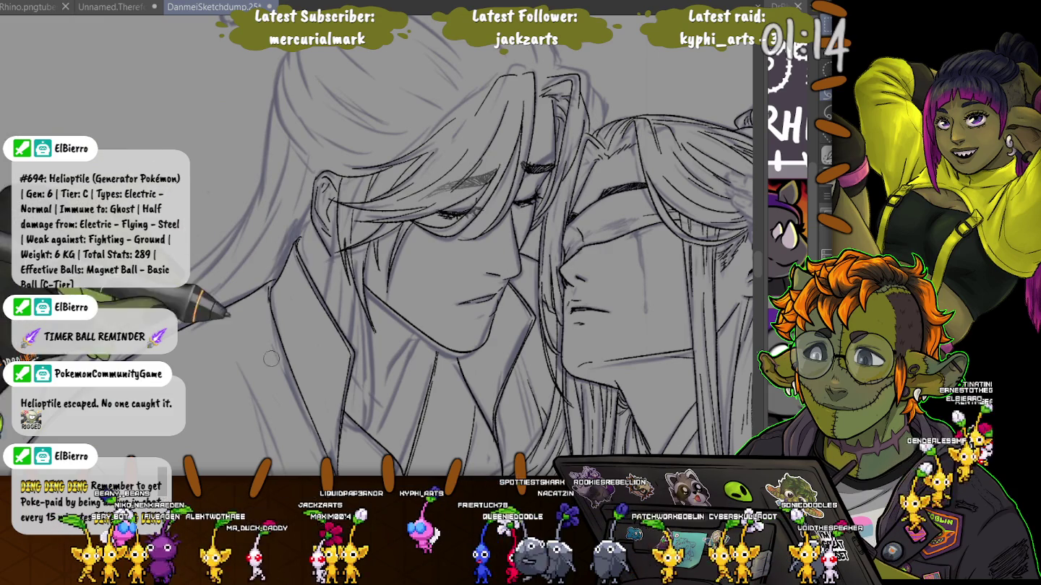
{"action": "key", "text": "ctrl+shift+d"}
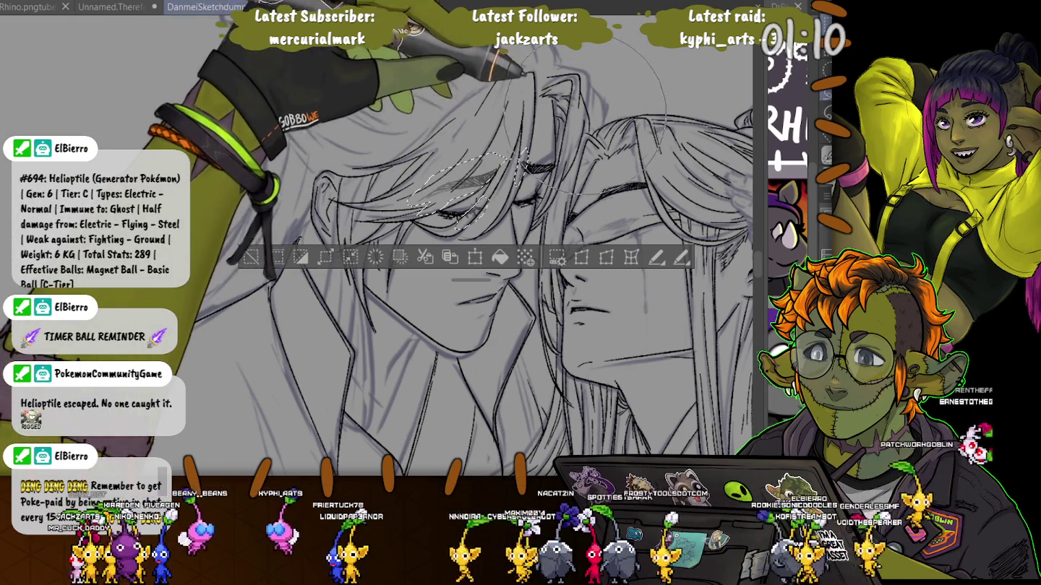
{"action": "key", "text": "ctrl+d"}
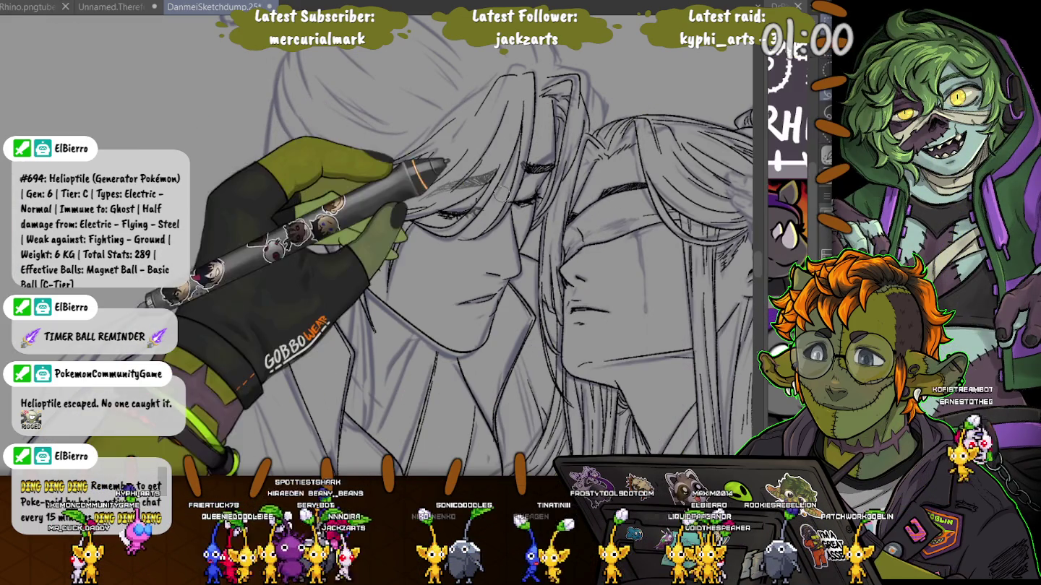
{"action": "left_click_drag", "start_coordinate": [518, 181], "coordinate": [510, 210]}
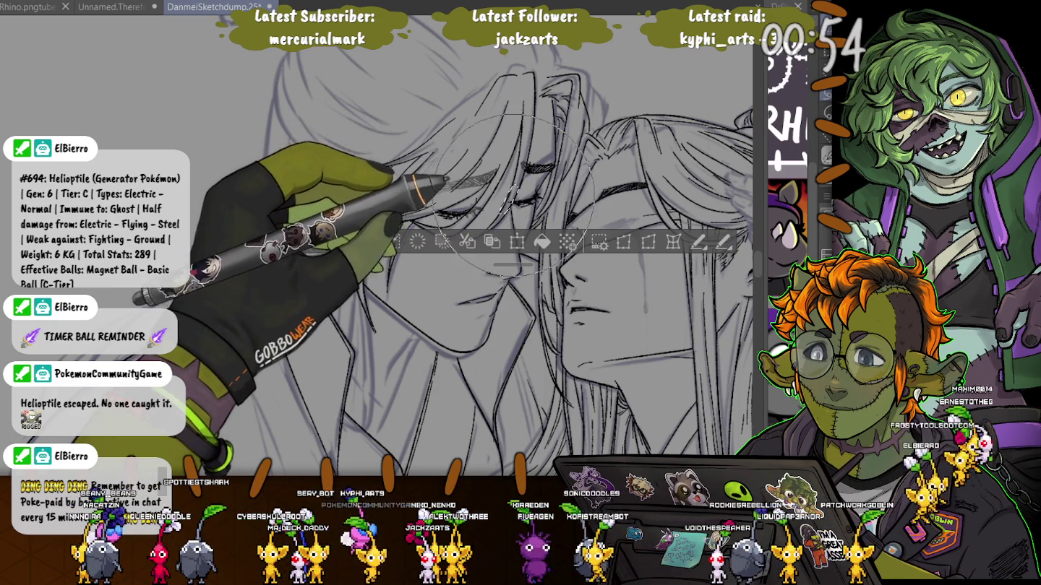
{"action": "key", "text": "ctrl+d"}
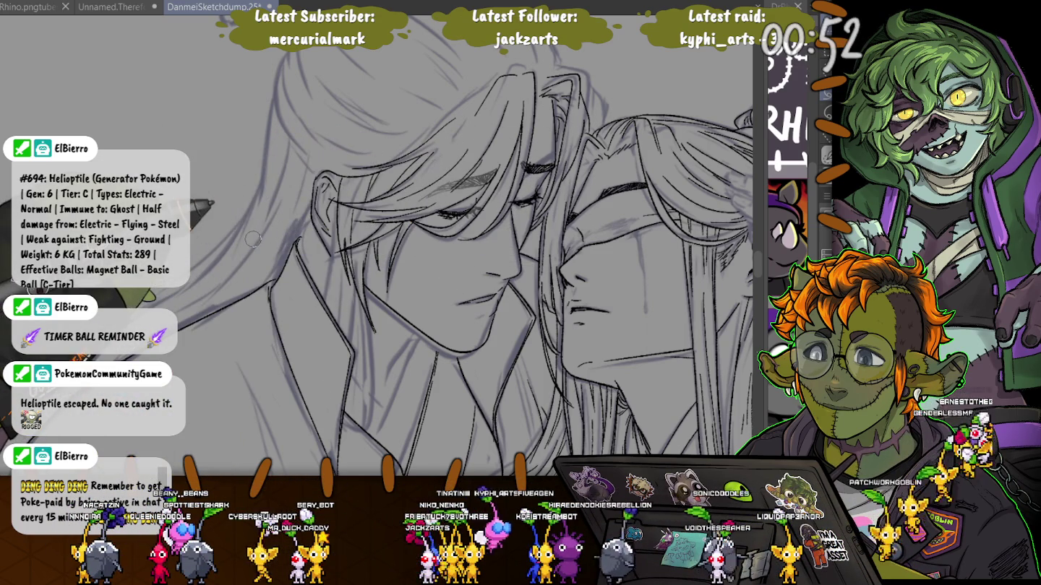
{"action": "key", "text": "ctrl+z"}
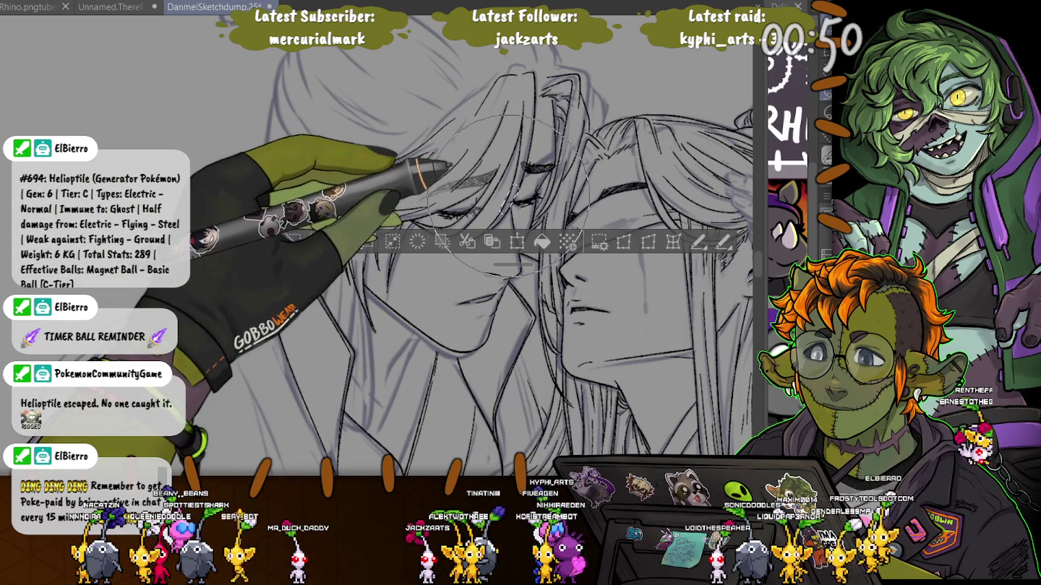
{"action": "key", "text": "ctrl+d"}
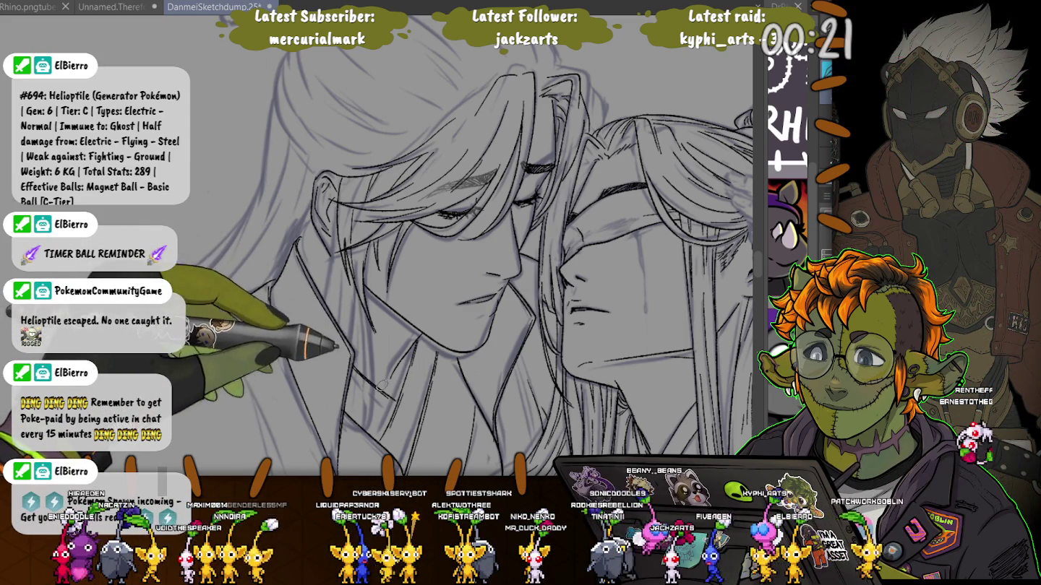
Pan the canvas down from the faces toward both figures' chins and robes
{"action": "left_click_drag", "start_coordinate": [351, 368], "coordinate": [256, 240]}
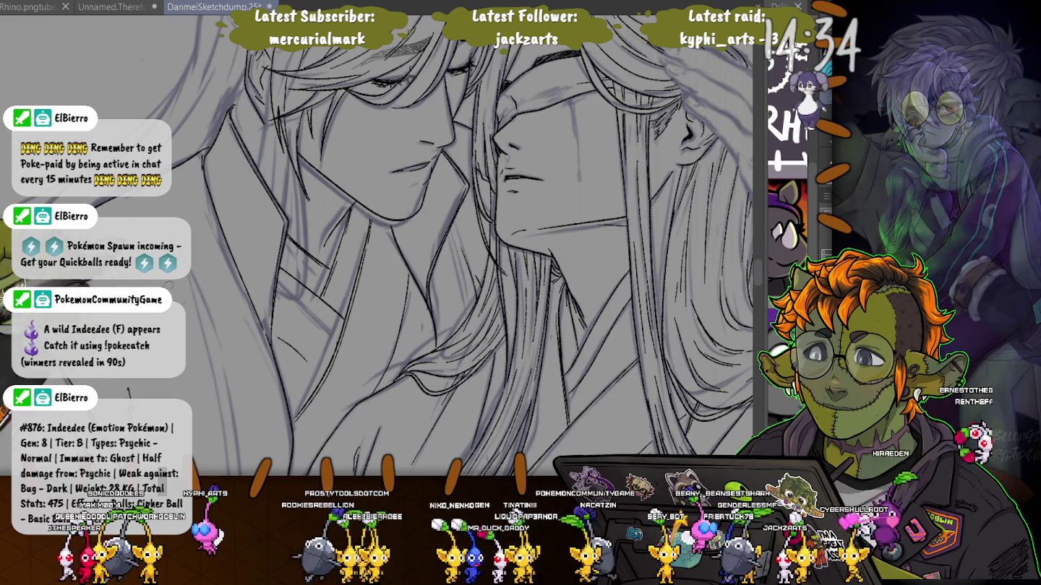
Reframe and zoom the view on the left figure's face and hair
{"action": "left_click_drag", "start_coordinate": [183, 200], "coordinate": [312, 270]}
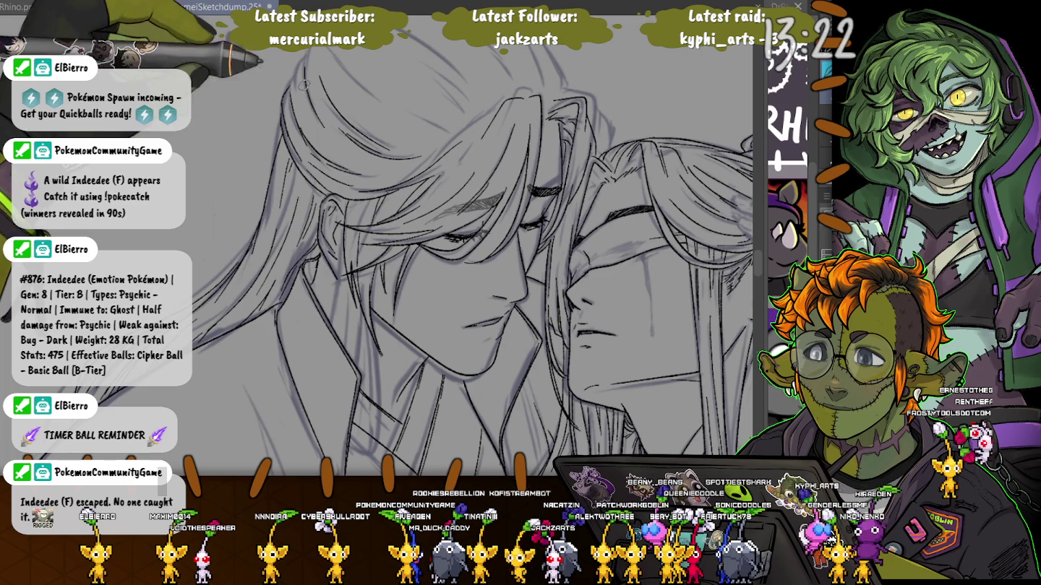
{"action": "scroll", "coordinate": [298, 64], "scroll_direction": "up", "scroll_amount": 3}
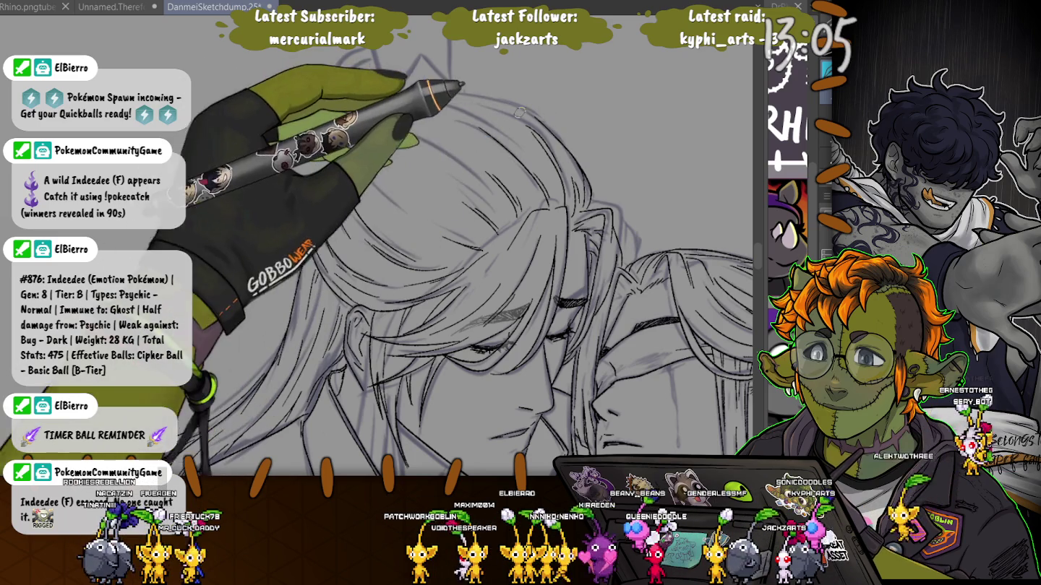
Ink the hair bun outline with a hairpin stick through it
{"action": "left_click_drag", "start_coordinate": [434, 94], "coordinate": [347, 69]}
{"action": "left_click_drag", "start_coordinate": [339, 108], "coordinate": [404, 61]}
{"action": "left_click_drag", "start_coordinate": [257, 153], "coordinate": [347, 138]}
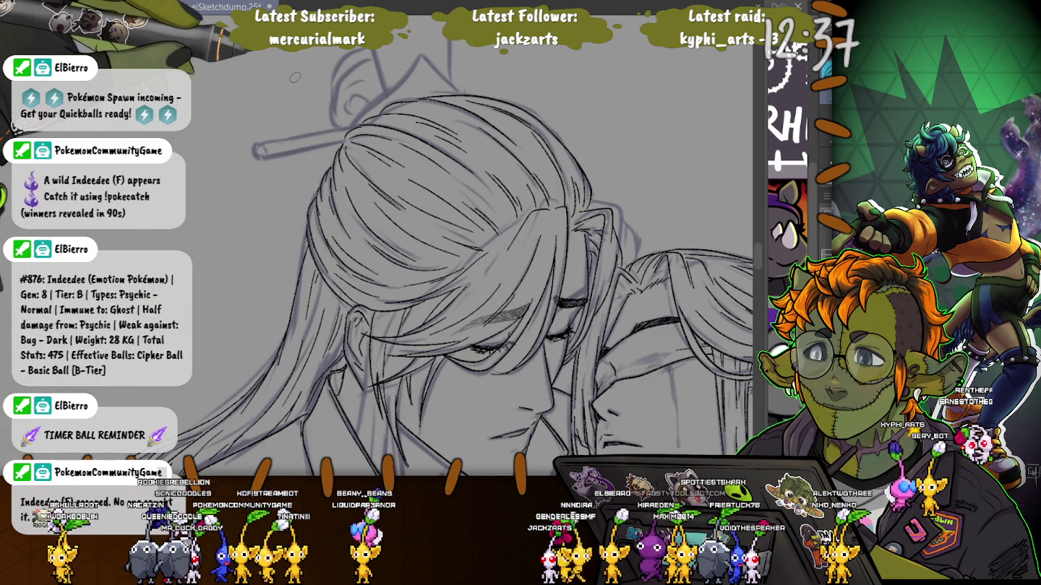
Round off the top of the head outline and add small curls inside the bun
{"action": "left_click_drag", "start_coordinate": [295, 77], "coordinate": [327, 182]}
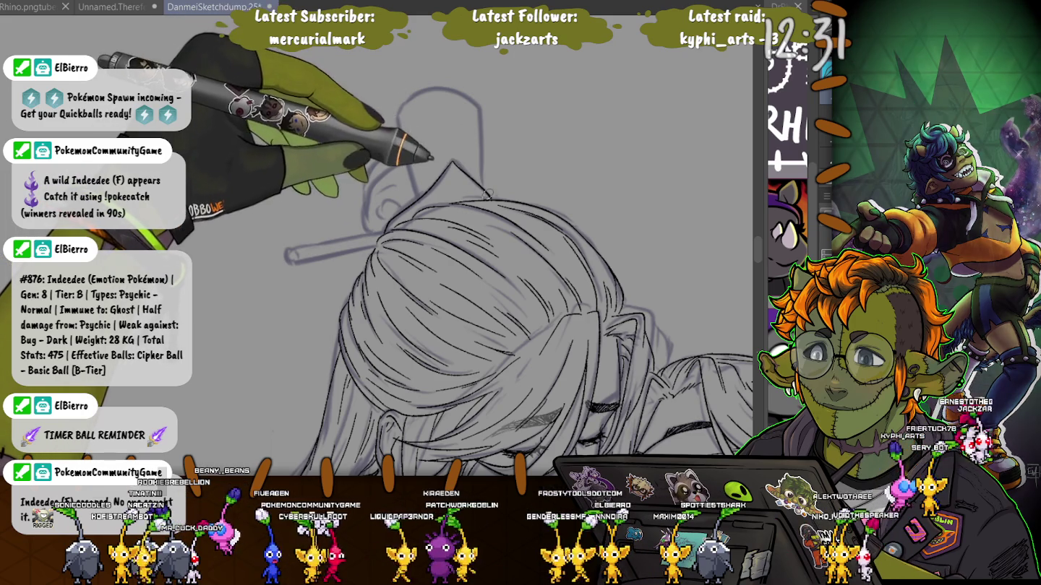
{"action": "left_click_drag", "start_coordinate": [476, 123], "coordinate": [400, 117]}
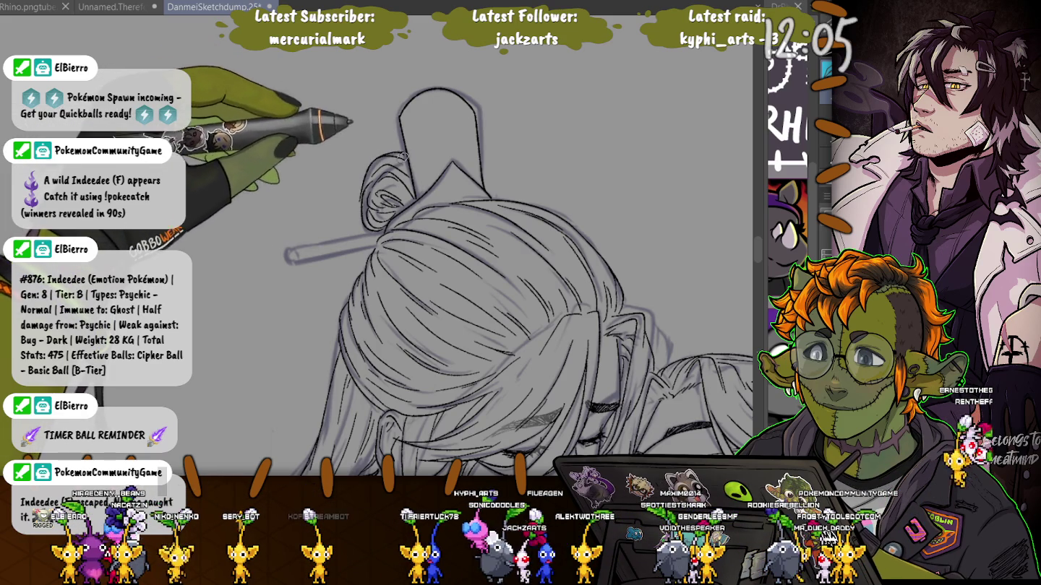
{"action": "left_click_drag", "start_coordinate": [387, 197], "coordinate": [406, 202]}
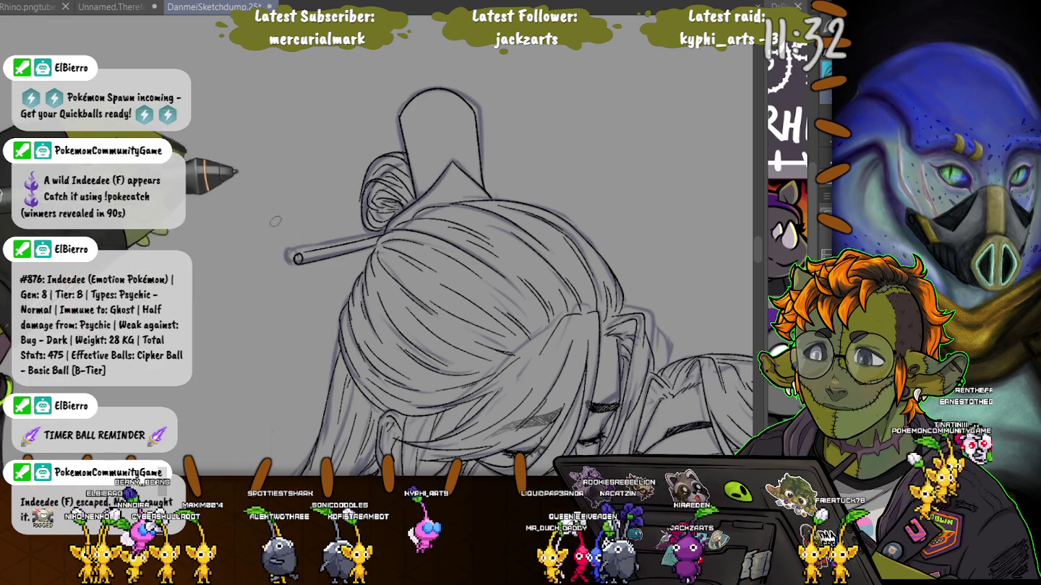
{"action": "left_click_drag", "start_coordinate": [228, 226], "coordinate": [162, 60]}
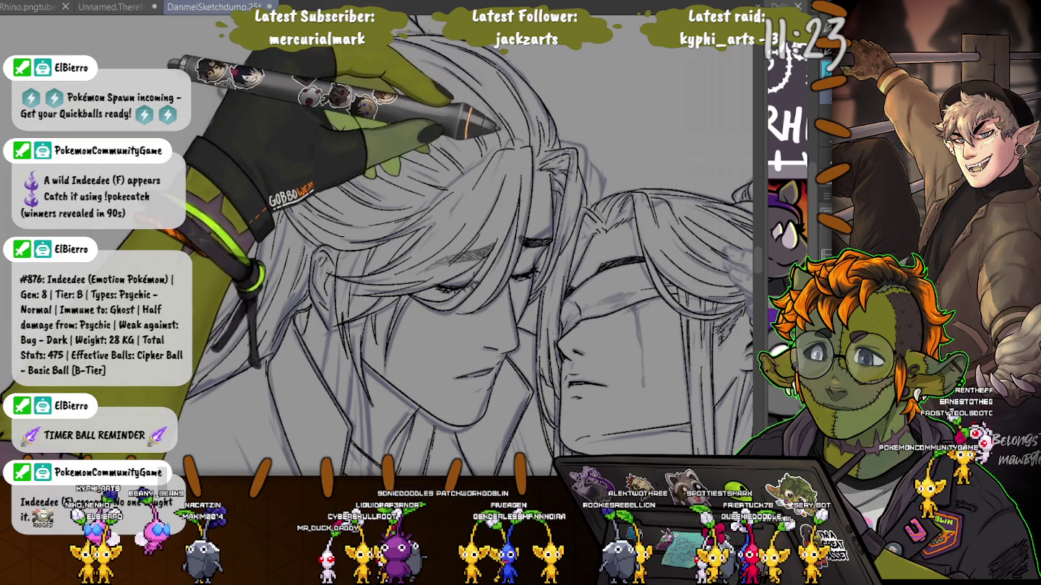
Adjust the zoom over the robes, sleeves and clasped hands for tracing
{"action": "scroll", "coordinate": [463, 253], "scroll_direction": "up", "scroll_amount": 2}
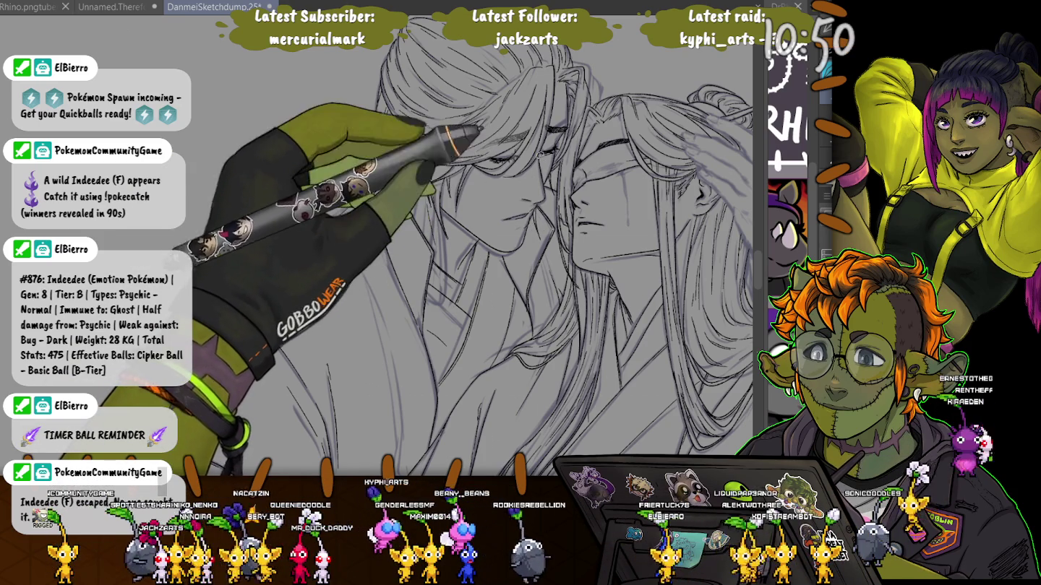
{"action": "scroll", "coordinate": [462, 246], "scroll_direction": "down", "scroll_amount": 2}
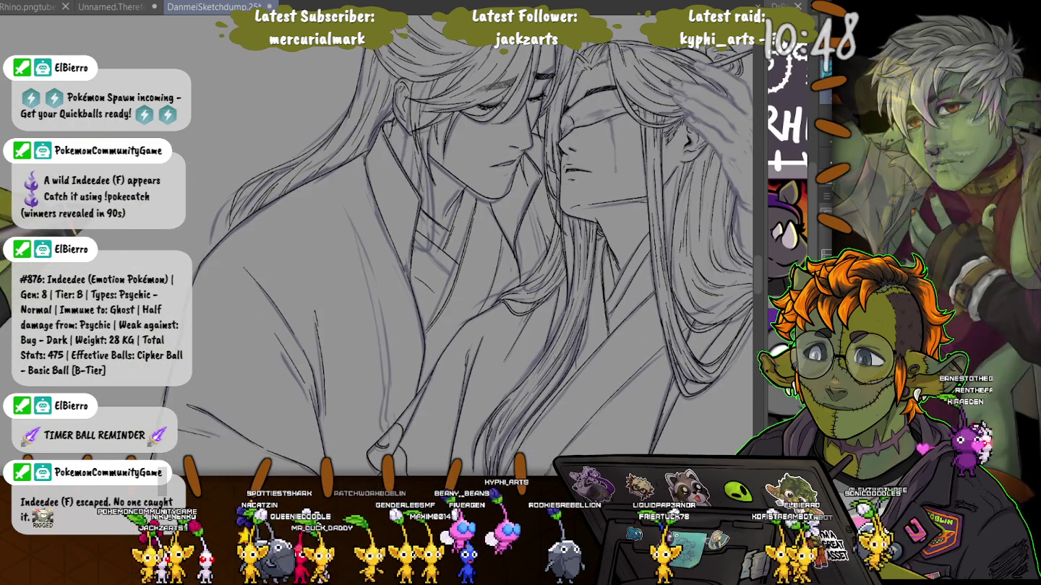
{"action": "scroll", "coordinate": [463, 246], "scroll_direction": "down", "scroll_amount": 5}
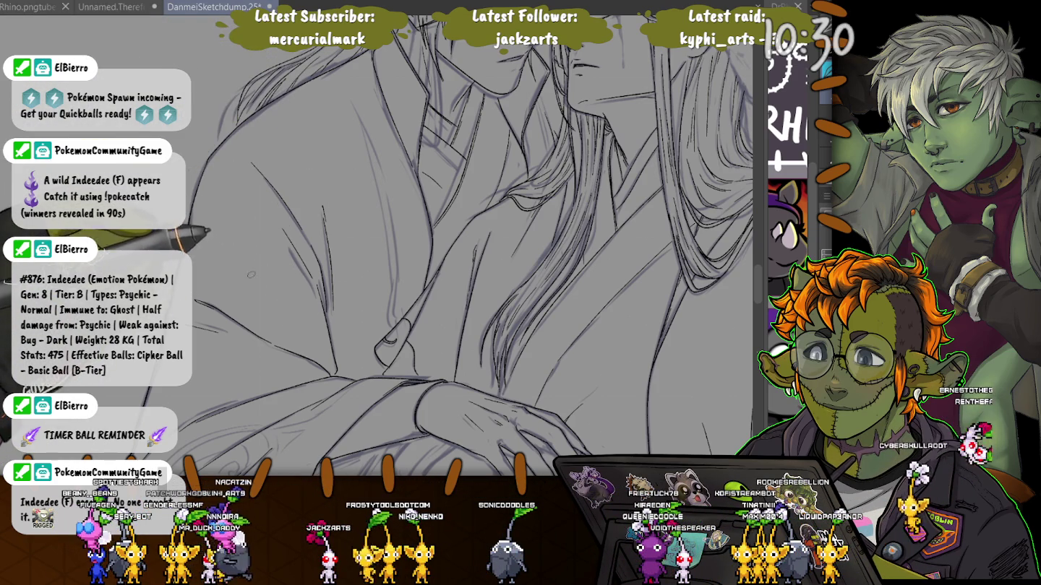
{"action": "scroll", "coordinate": [189, 215], "scroll_direction": "down", "scroll_amount": 3}
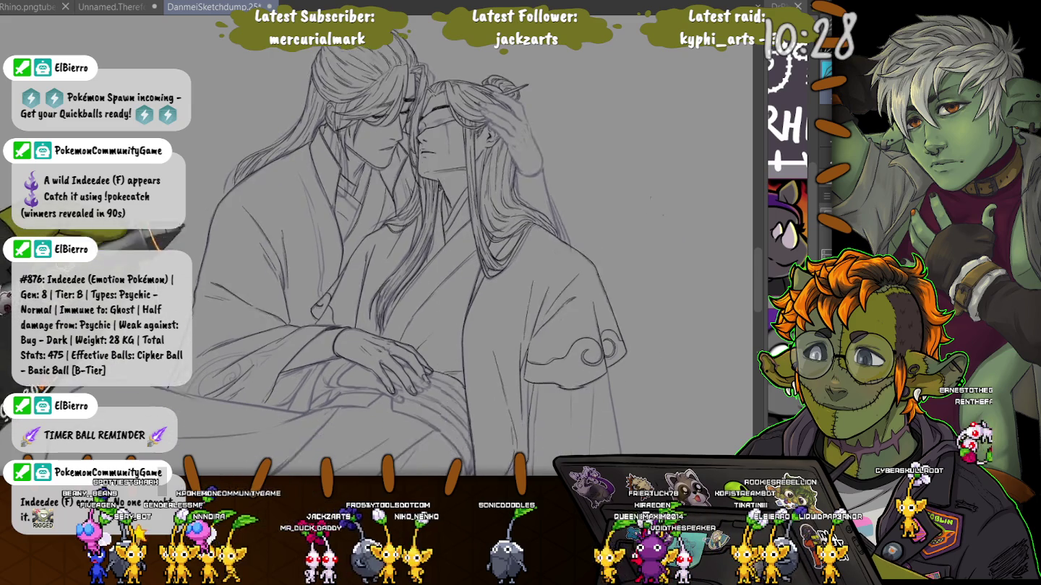
{"action": "scroll", "coordinate": [189, 215], "scroll_direction": "up", "scroll_amount": 1}
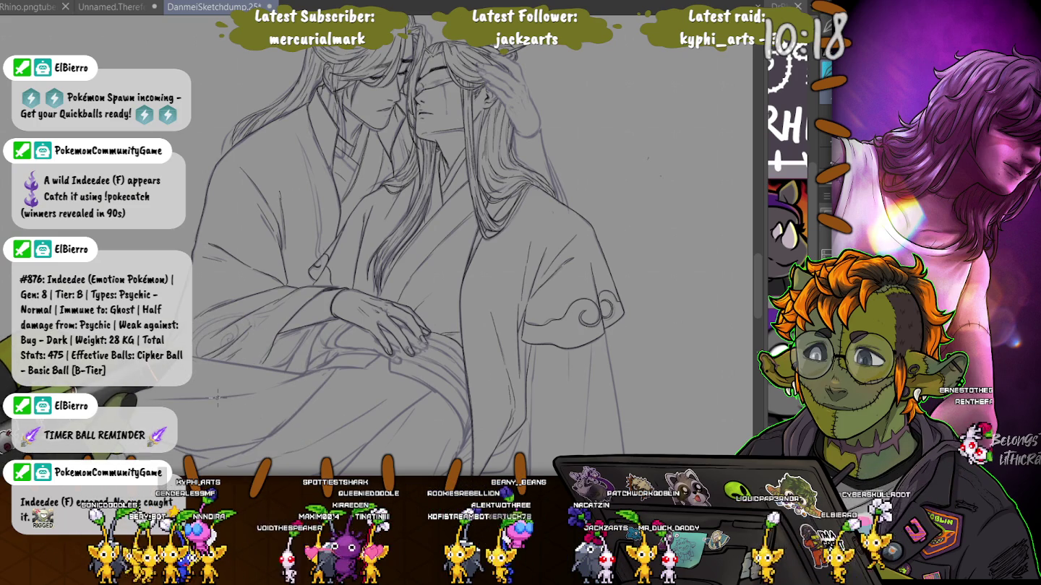
{"action": "scroll", "coordinate": [318, 275], "scroll_direction": "up", "scroll_amount": 2}
{"action": "scroll", "coordinate": [317, 275], "scroll_direction": "up", "scroll_amount": 2}
{"action": "scroll", "coordinate": [332, 238], "scroll_direction": "up", "scroll_amount": 2}
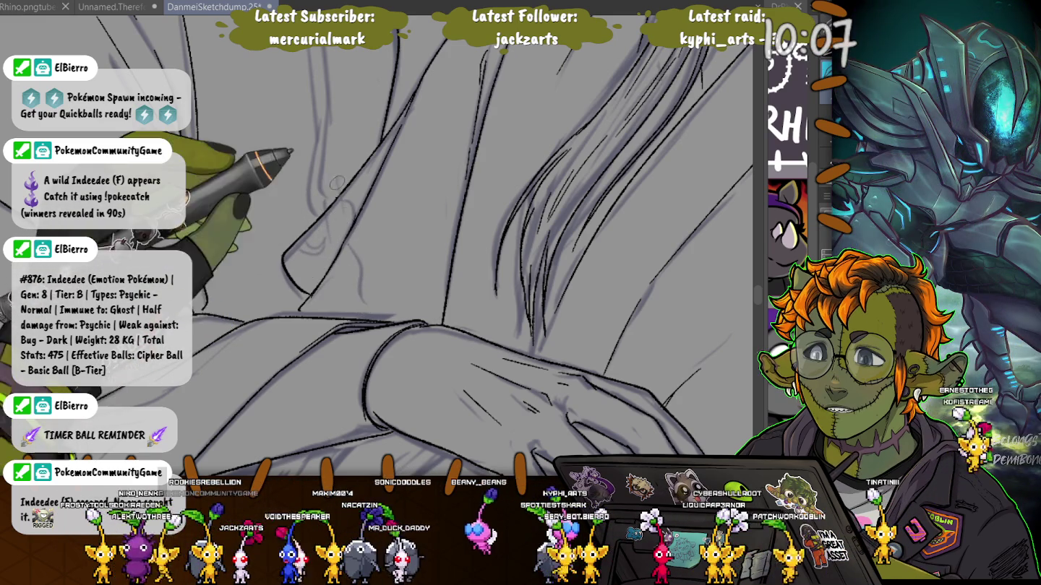
Ink the sleeve cuff's cloud swirl, undoing and redrawing its inner curl and outer arc
{"action": "left_click_drag", "start_coordinate": [340, 187], "coordinate": [413, 232]}
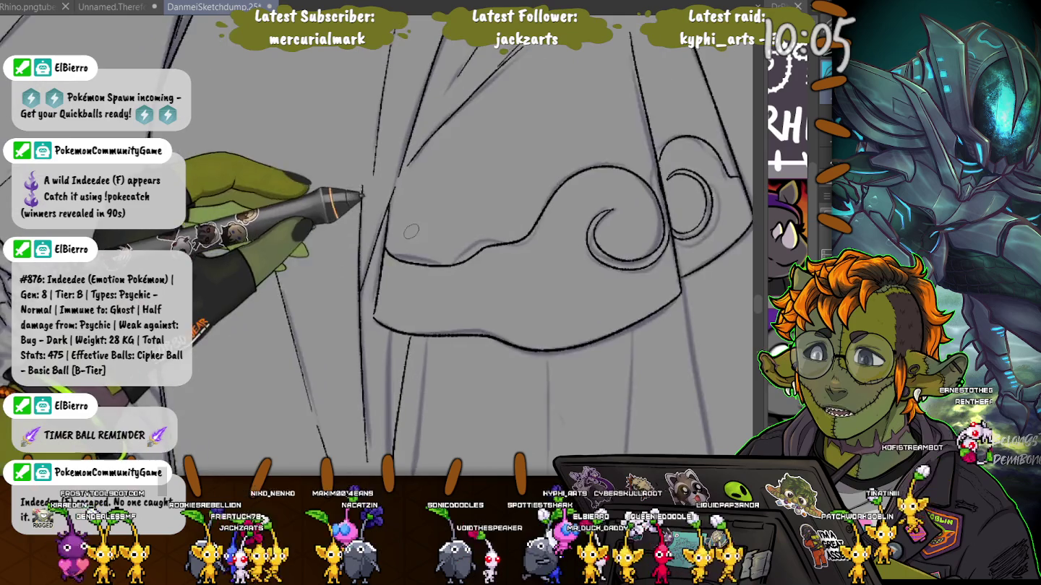
{"action": "scroll", "coordinate": [413, 232], "scroll_direction": "up", "scroll_amount": 2}
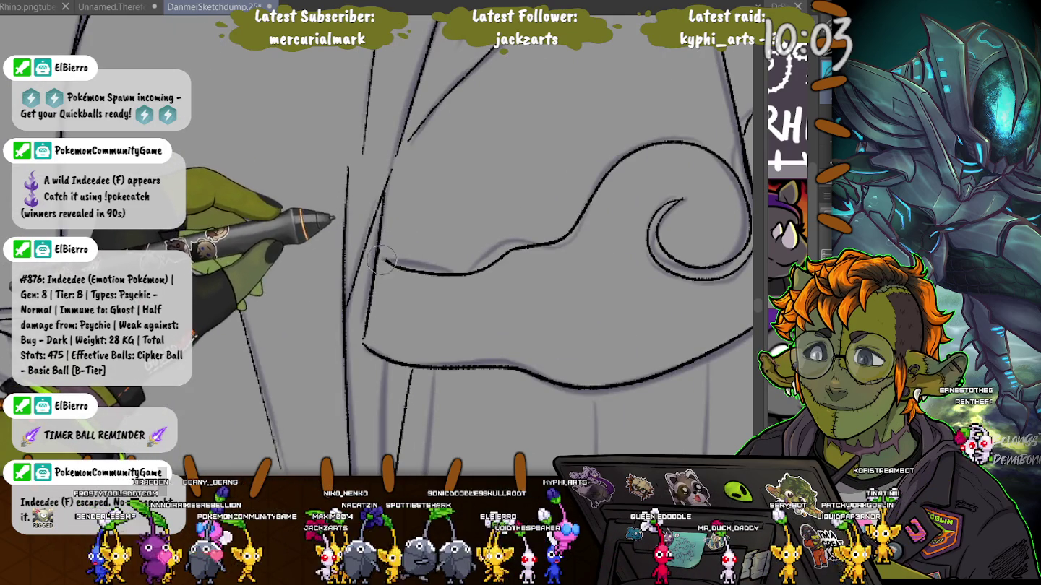
{"action": "key", "text": "ctrl+z"}
{"action": "left_click_drag", "start_coordinate": [700, 158], "coordinate": [533, 157]}
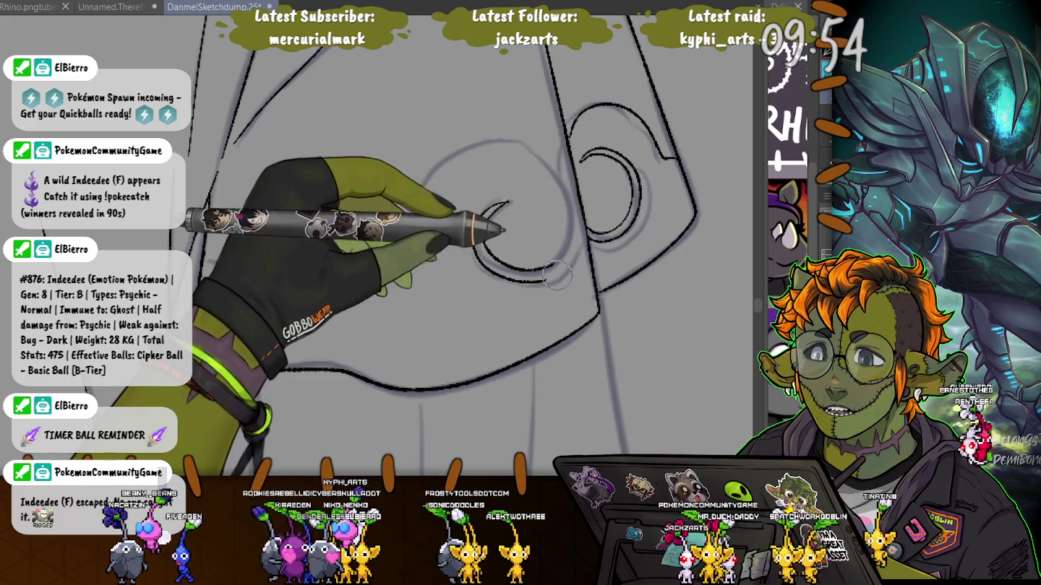
{"action": "key", "text": "ctrl+z"}
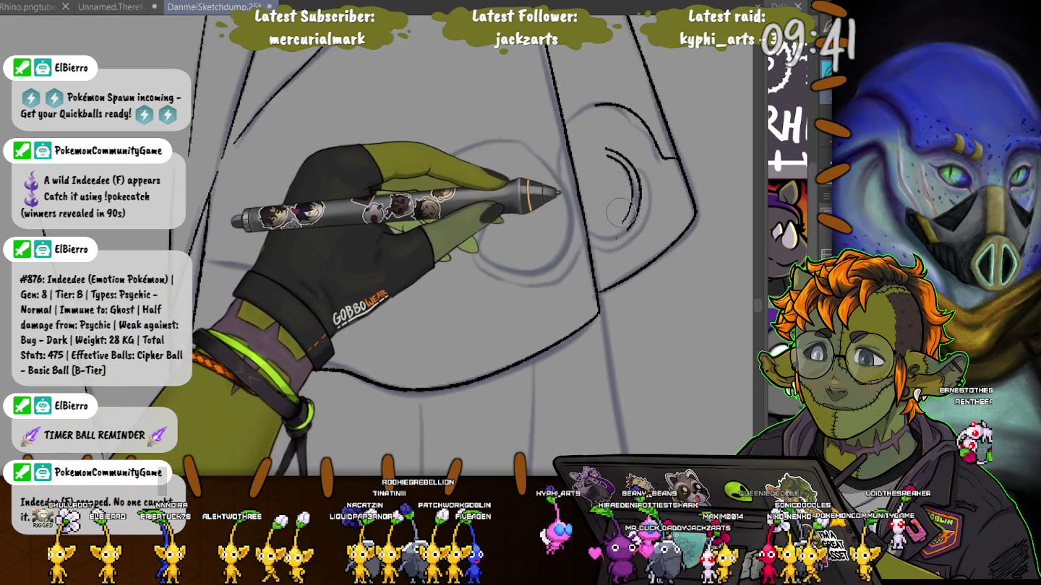
{"action": "left_click_drag", "start_coordinate": [590, 121], "coordinate": [619, 237]}
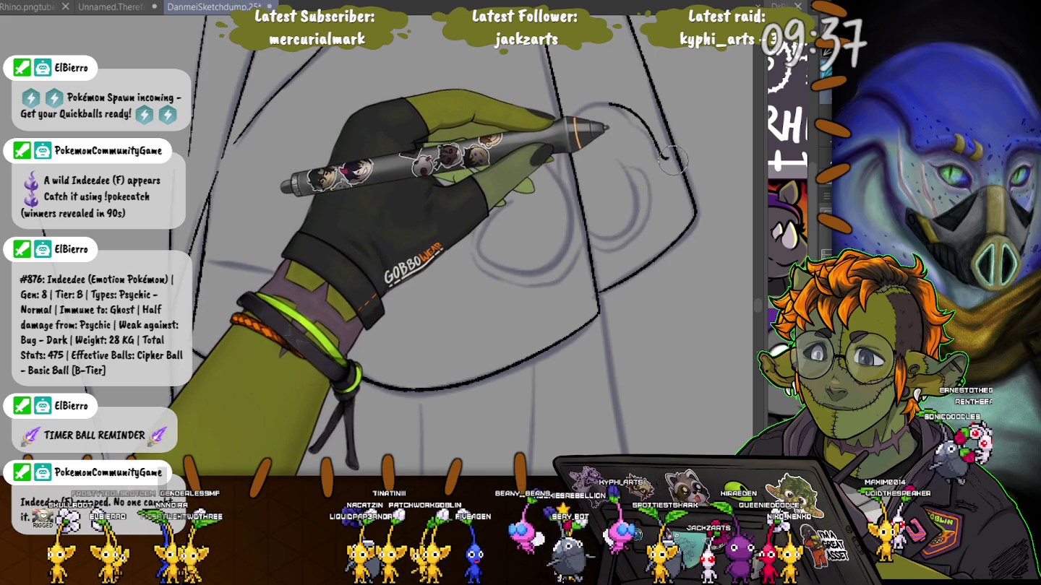
{"action": "left_click_drag", "start_coordinate": [672, 159], "coordinate": [612, 98]}
{"action": "scroll", "coordinate": [605, 102], "scroll_direction": "down", "scroll_amount": 3}
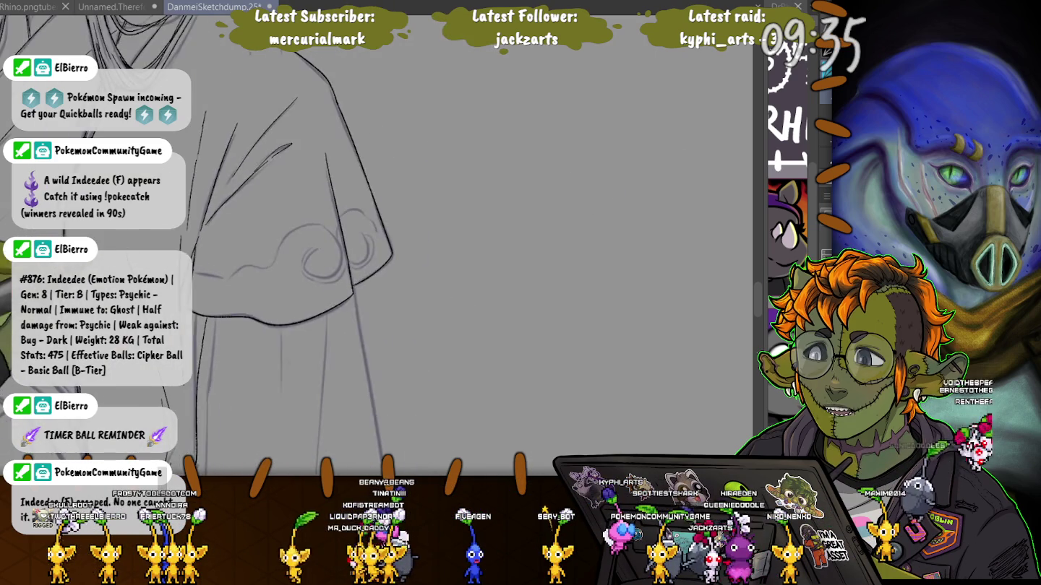
Ink a curved strand along the blindfolded figure's long hair
{"action": "scroll", "coordinate": [589, 114], "scroll_direction": "up", "scroll_amount": 5}
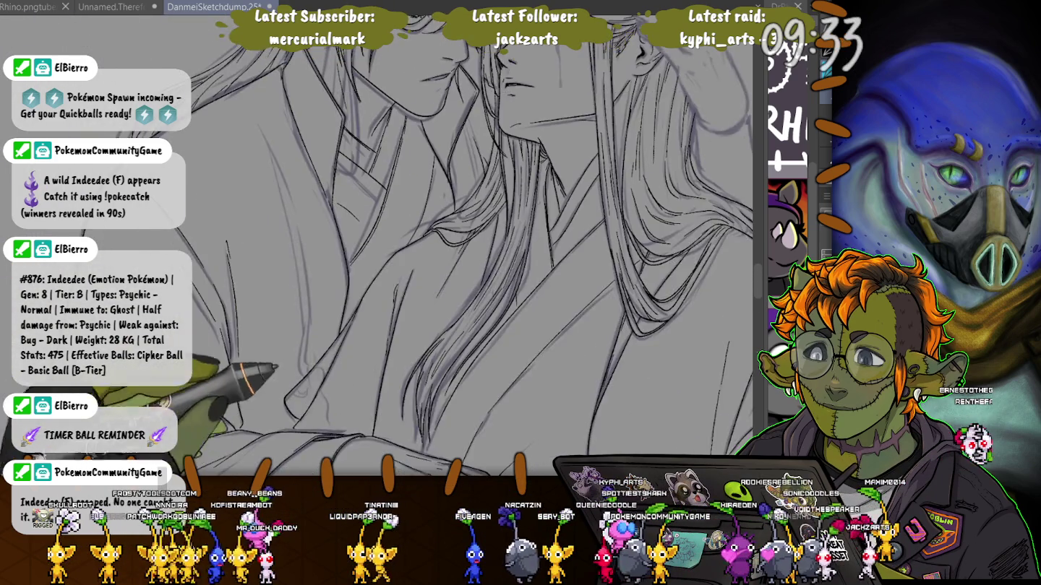
{"action": "scroll", "coordinate": [589, 113], "scroll_direction": "up", "scroll_amount": 3}
{"action": "scroll", "coordinate": [589, 114], "scroll_direction": "down", "scroll_amount": 1}
{"action": "left_click_drag", "start_coordinate": [685, 117], "coordinate": [593, 138]}
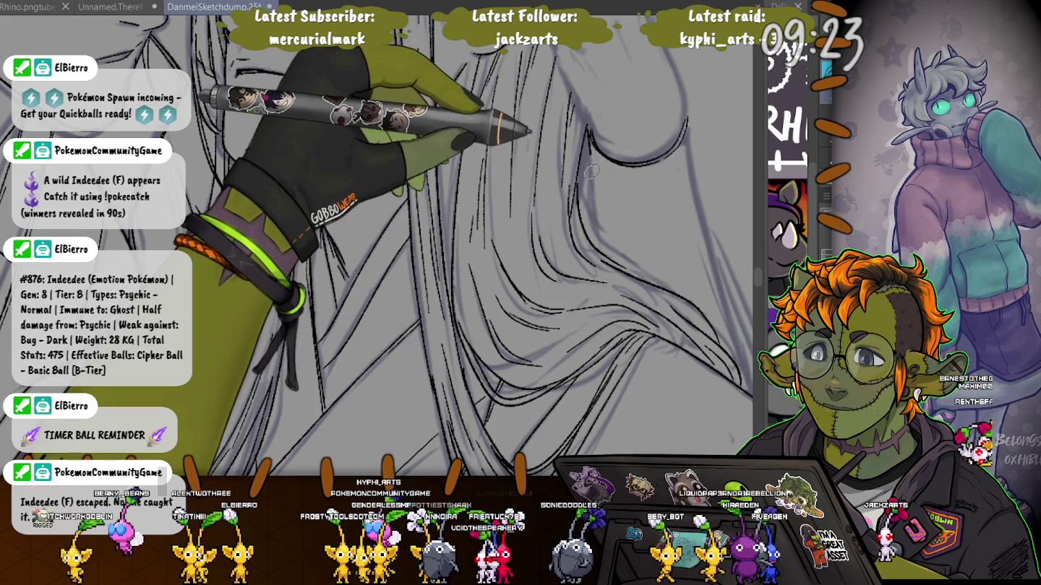
{"action": "left_click_drag", "start_coordinate": [589, 170], "coordinate": [481, 174]}
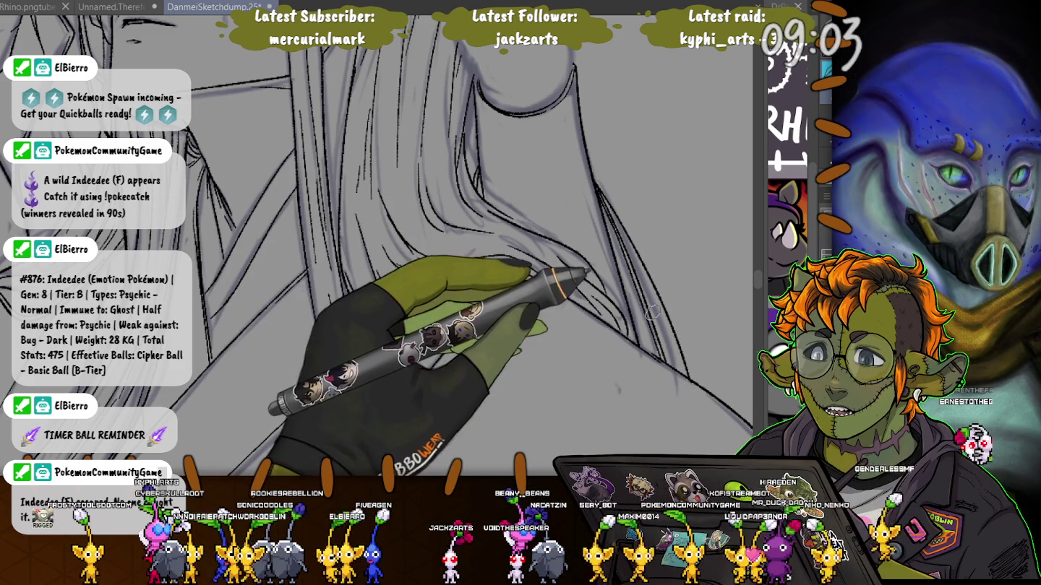
Rotate the canvas around the ear and ink the hand raised to the head
{"action": "mouse_move", "coordinate": [439, 93]}
{"action": "left_mouse_down"}
{"action": "mouse_move", "coordinate": [332, 202]}
{"action": "mouse_move", "coordinate": [405, 239]}
{"action": "left_mouse_up"}
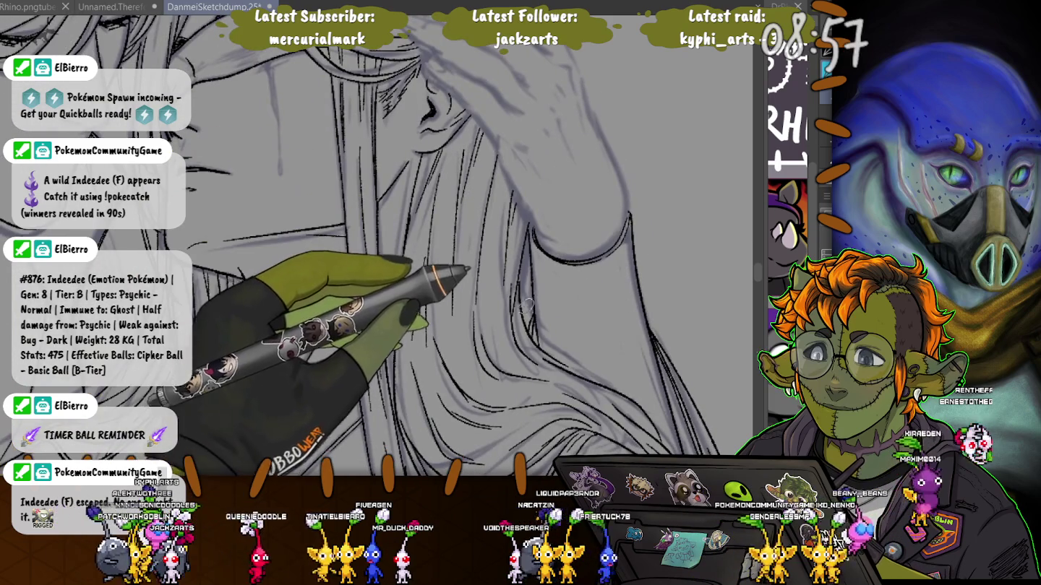
{"action": "left_click_drag", "start_coordinate": [530, 307], "coordinate": [561, 288]}
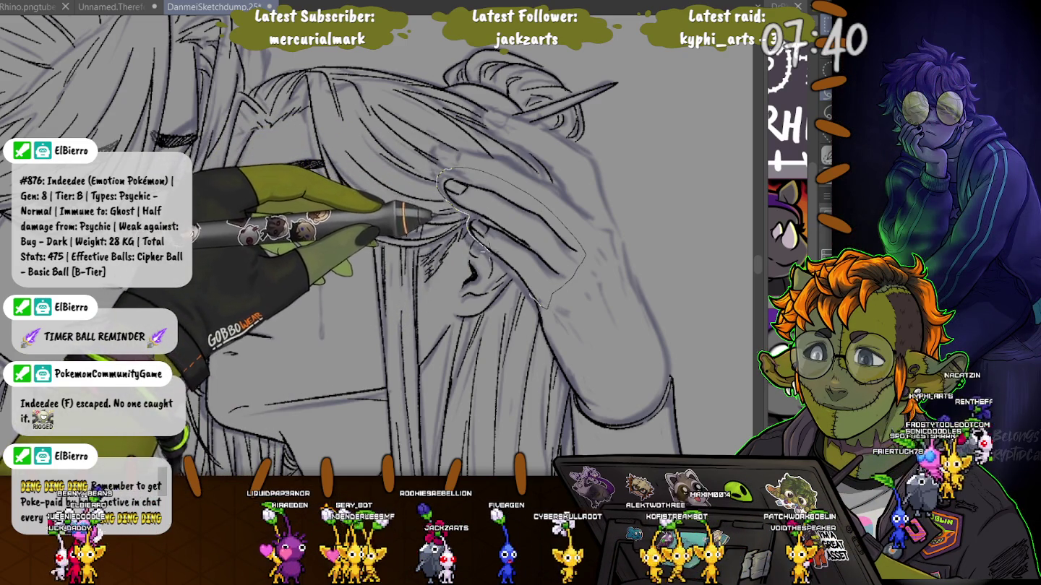
{"action": "left_click_drag", "start_coordinate": [439, 175], "coordinate": [442, 178]}
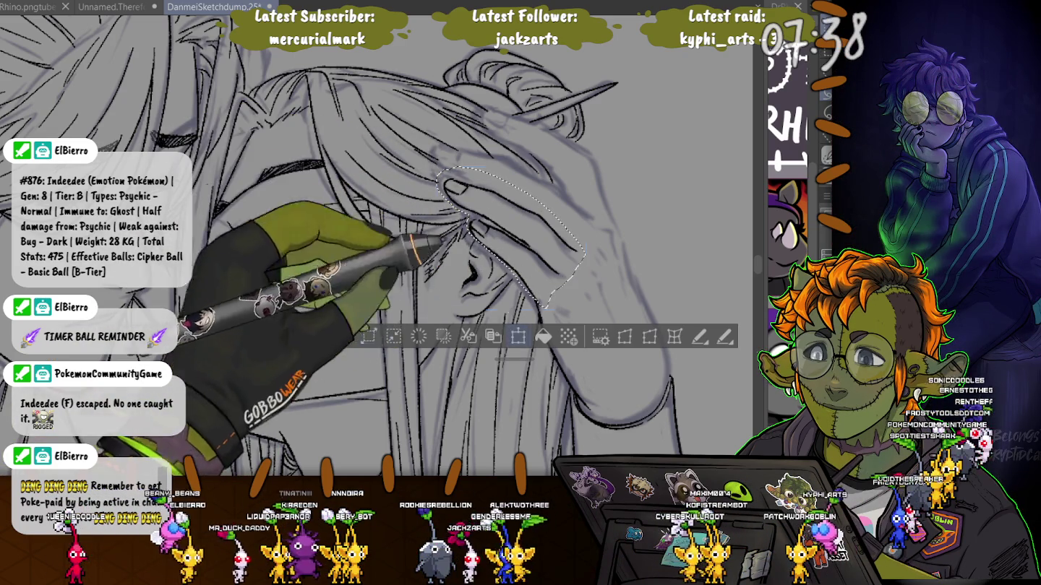
{"action": "key", "text": "ctrl+t"}
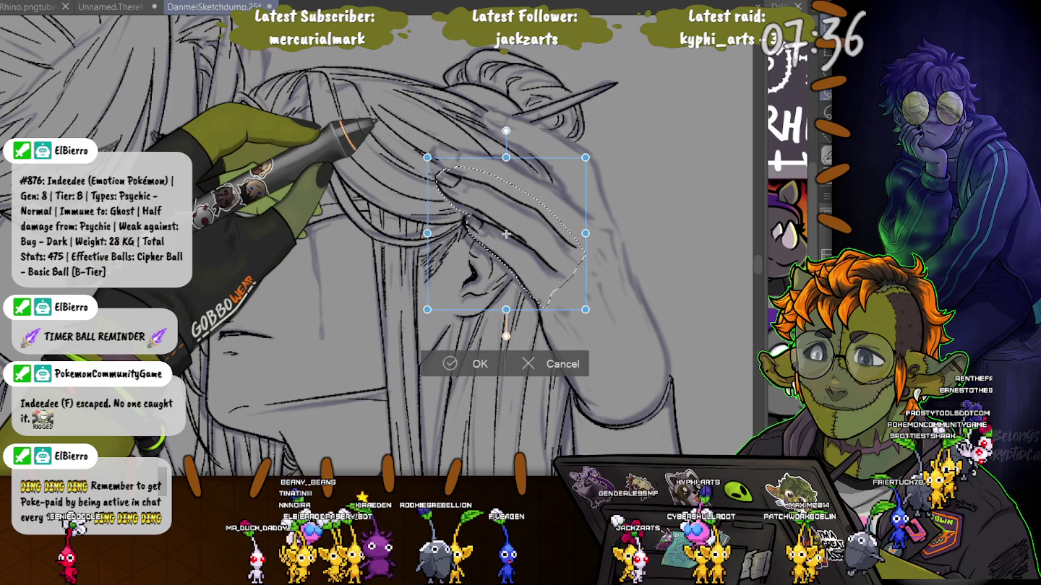
{"action": "key", "text": "Return"}
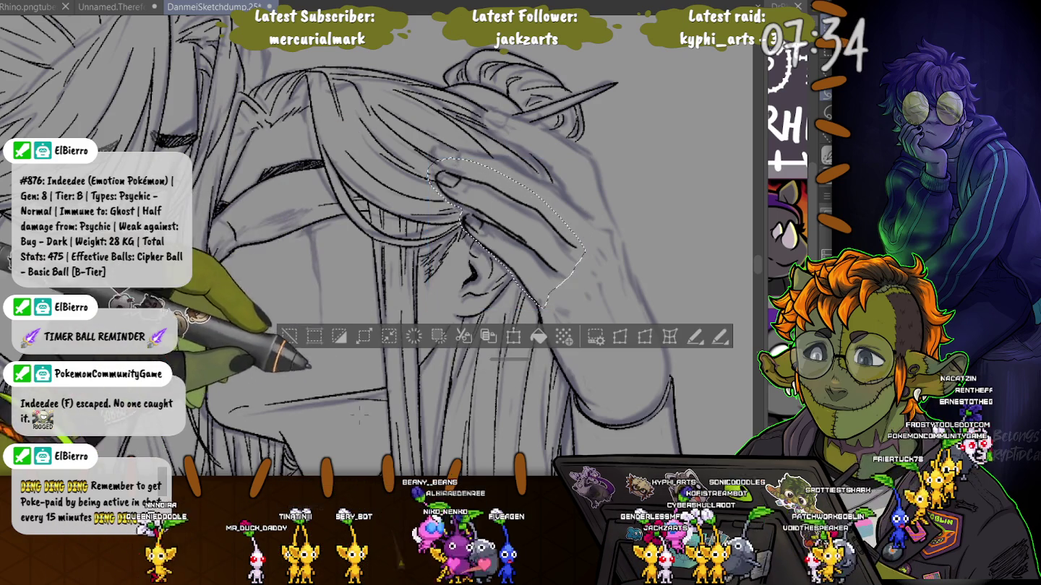
{"action": "key", "text": "ctrl+d"}
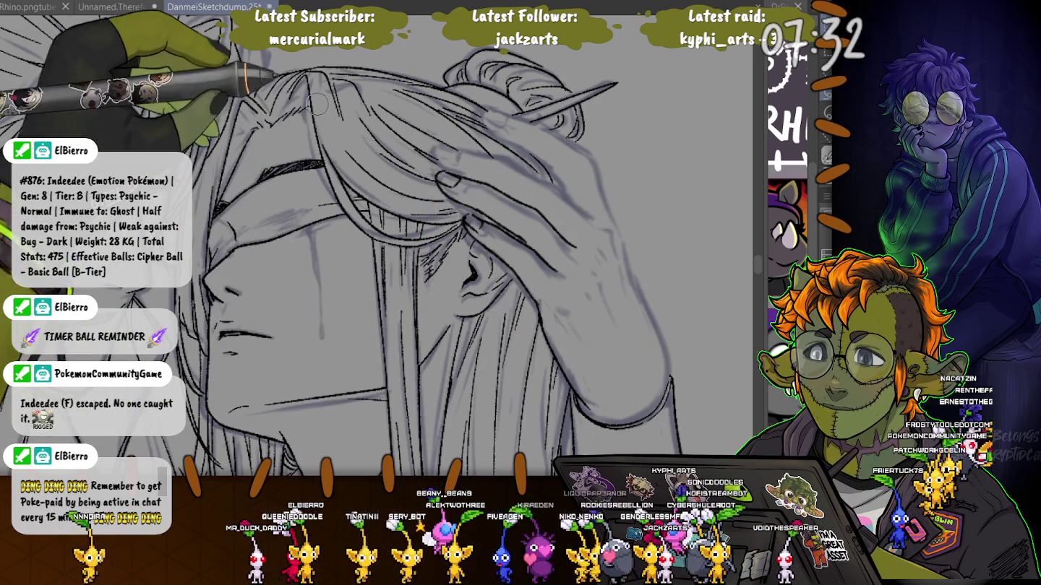
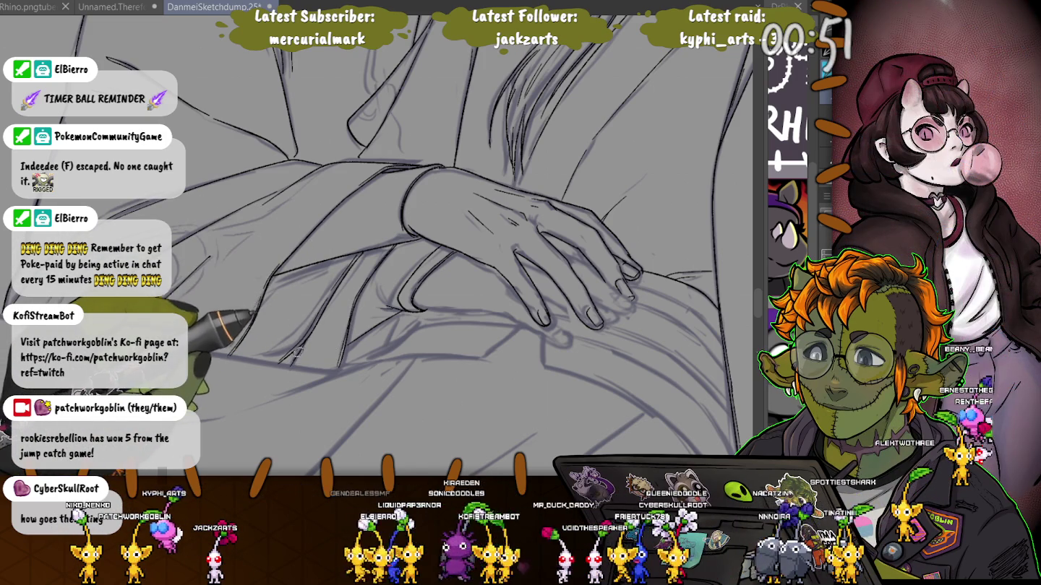
Pan from the inked hand on the lap down to the sketched robe folds beneath it
{"action": "left_click_drag", "start_coordinate": [302, 306], "coordinate": [159, 205]}
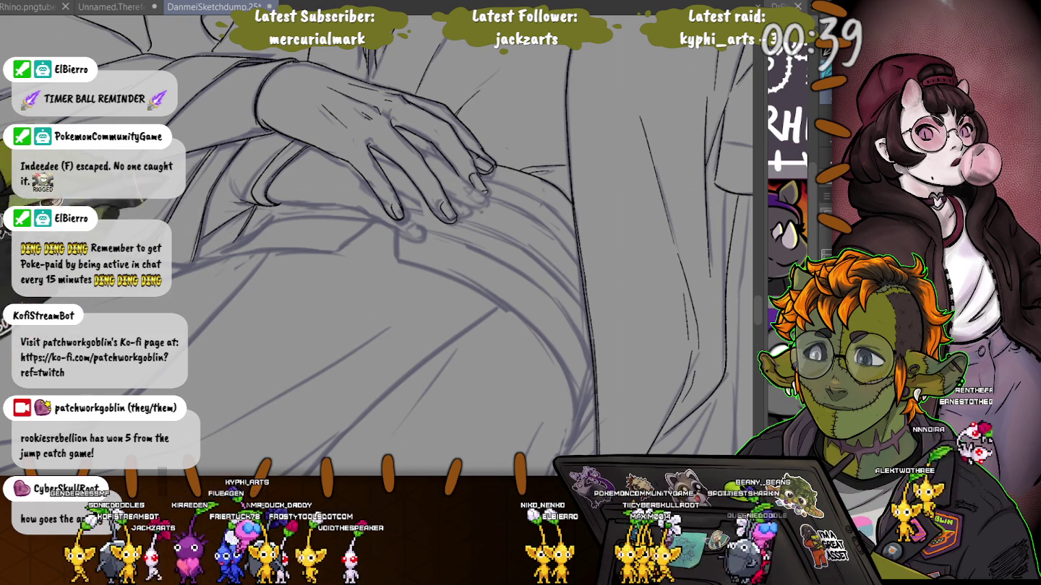
{"action": "scroll", "coordinate": [246, 214], "scroll_direction": "up", "scroll_amount": 3}
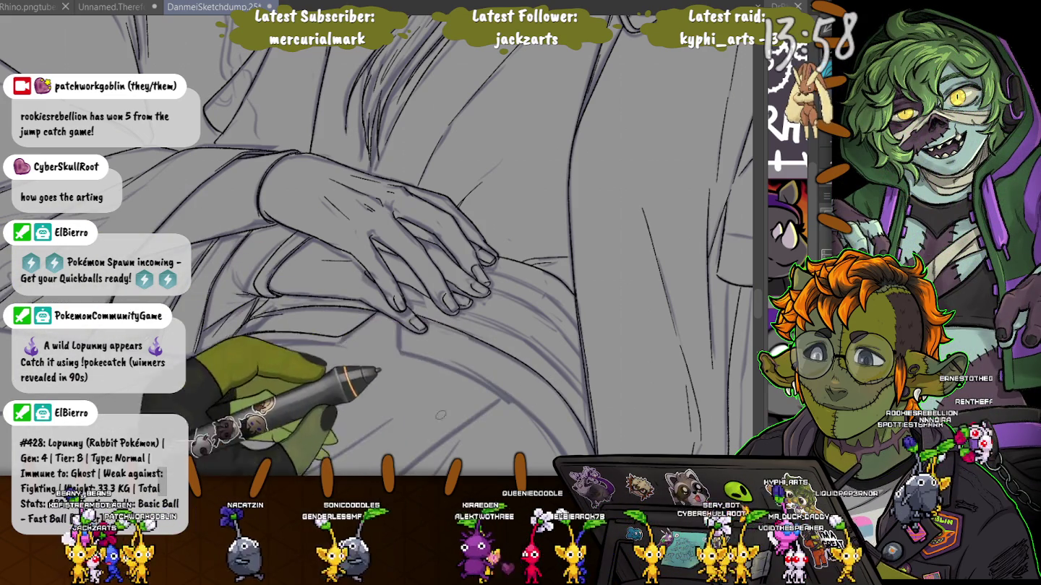
{"action": "left_click_drag", "start_coordinate": [474, 339], "coordinate": [442, 258]}
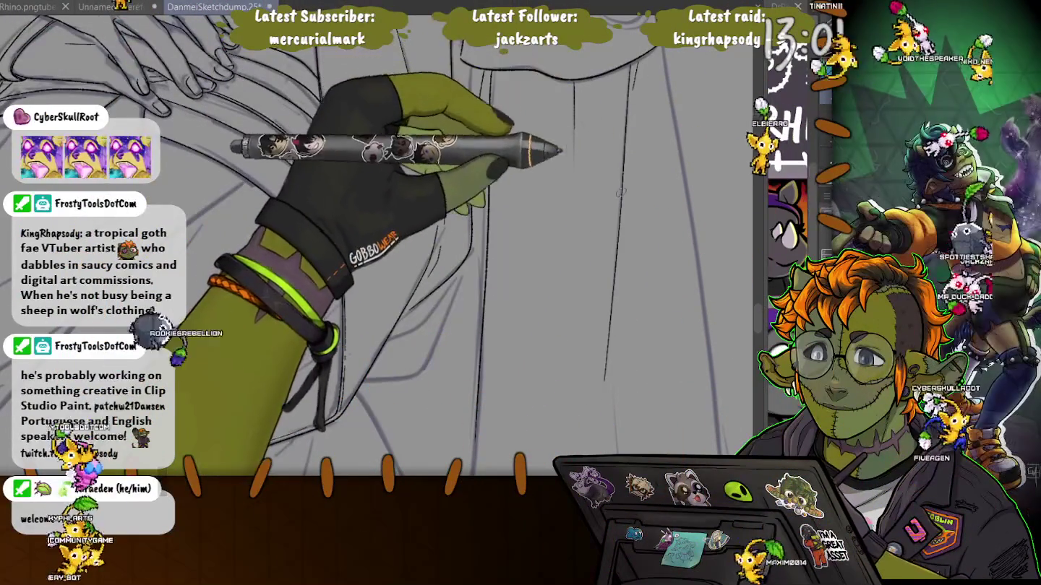
Ink one long line down the robe's outer edge, redrawing it after undoing the first try
{"action": "left_click_drag", "start_coordinate": [596, 205], "coordinate": [564, 292]}
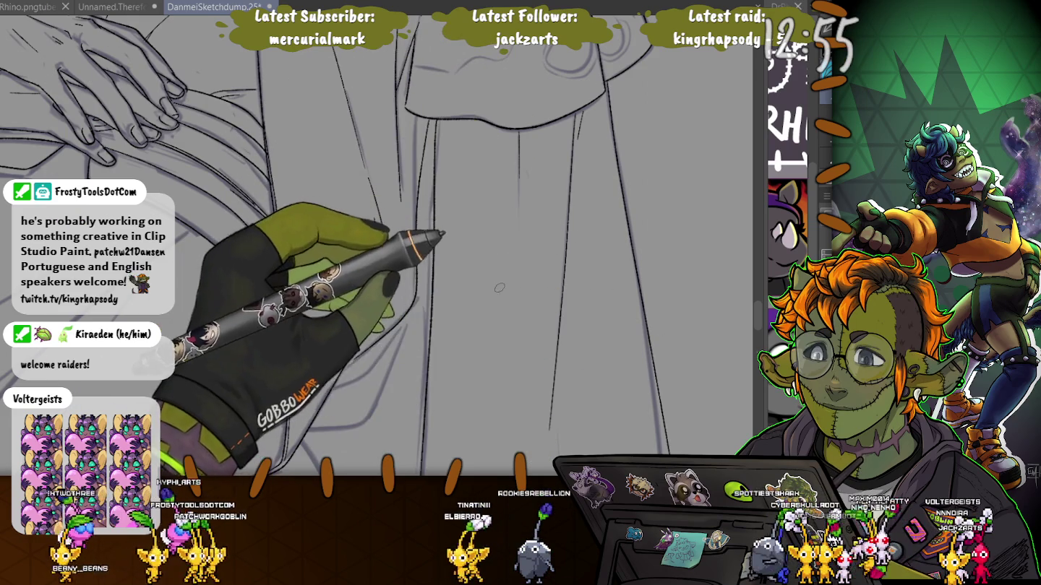
{"action": "left_click_drag", "start_coordinate": [502, 373], "coordinate": [354, 257]}
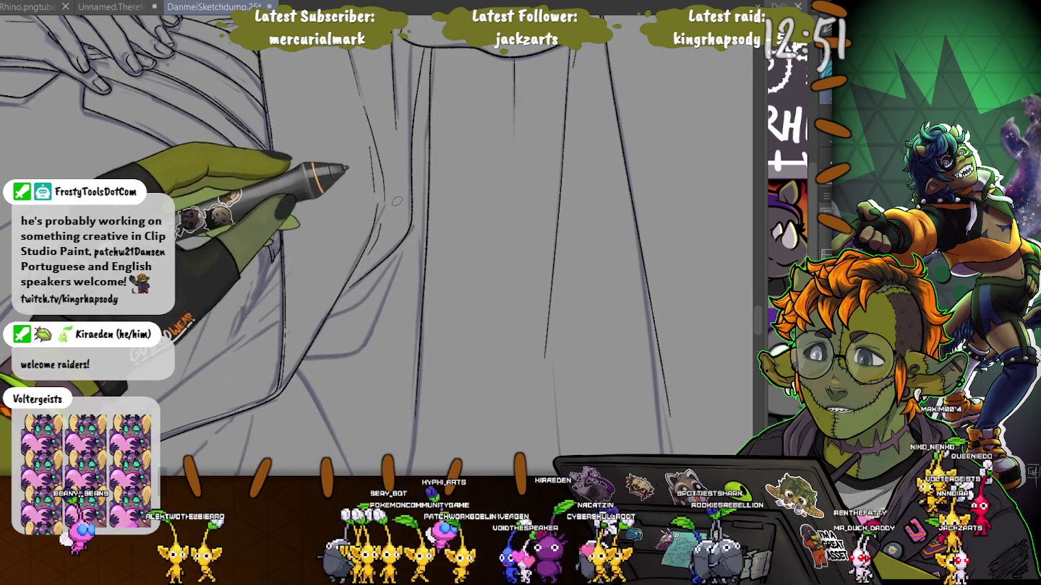
{"action": "mouse_move", "coordinate": [408, 182]}
{"action": "left_mouse_down"}
{"action": "mouse_move", "coordinate": [536, 396]}
{"action": "mouse_move", "coordinate": [534, 129]}
{"action": "left_mouse_up"}
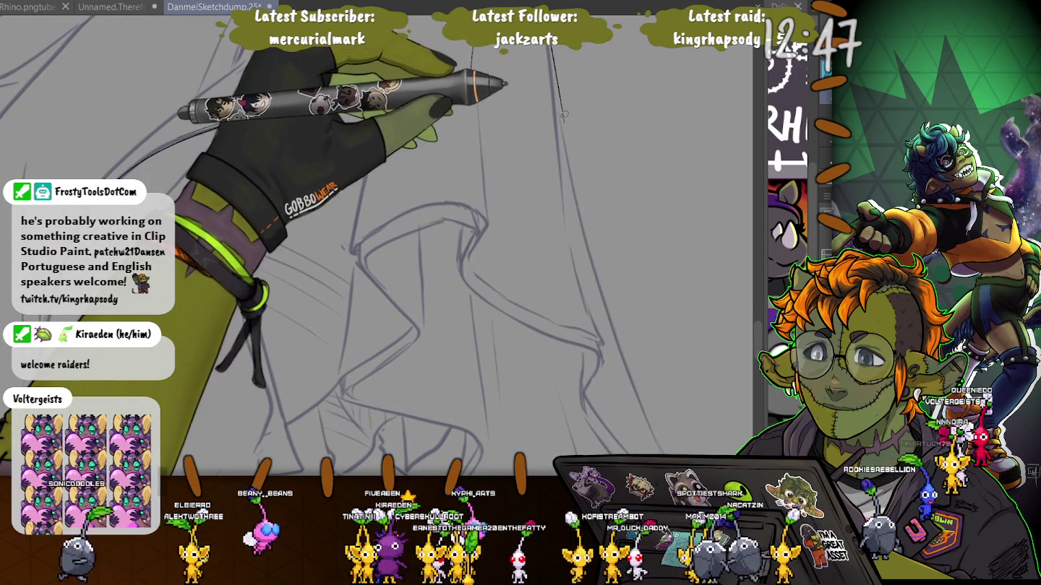
{"action": "left_click_drag", "start_coordinate": [560, 120], "coordinate": [615, 332]}
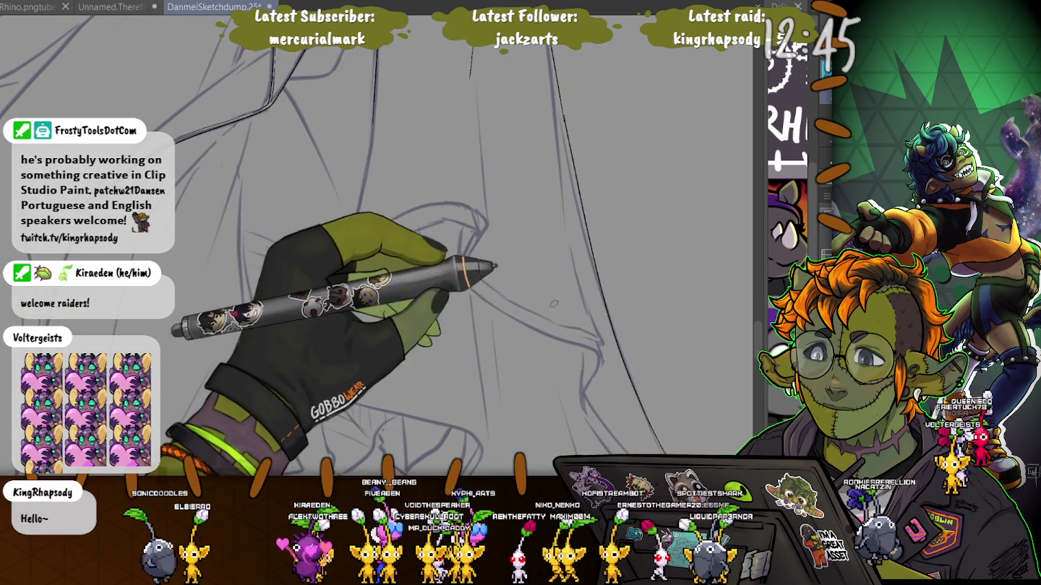
{"action": "key", "text": "ctrl+z"}
{"action": "left_click_drag", "start_coordinate": [552, 48], "coordinate": [663, 447]}
{"action": "mouse_move", "coordinate": [525, 383]}
{"action": "left_mouse_down"}
{"action": "mouse_move", "coordinate": [496, 245]}
{"action": "mouse_move", "coordinate": [550, 308]}
{"action": "mouse_move", "coordinate": [410, 187]}
{"action": "left_mouse_up"}
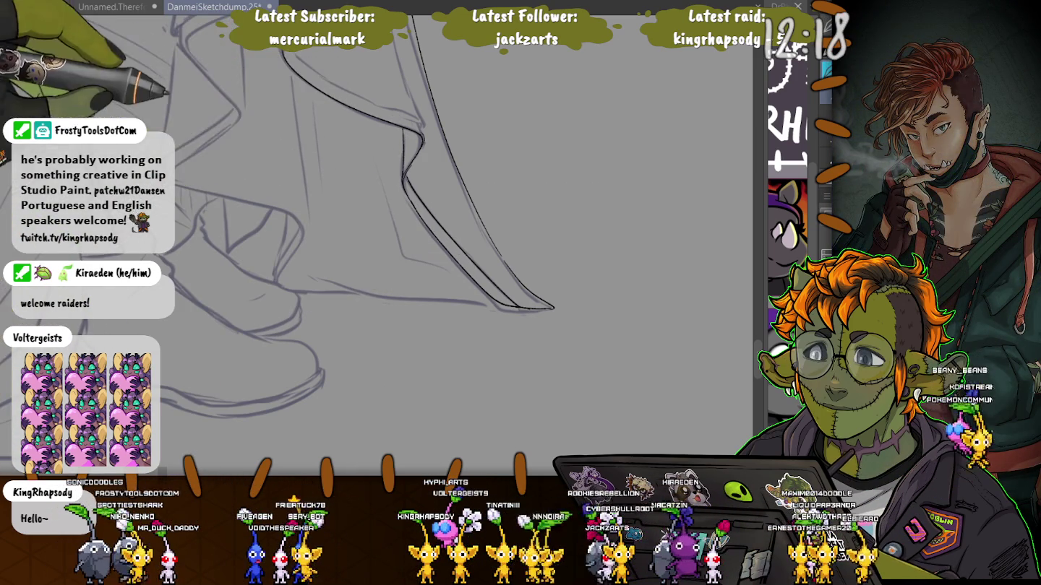
Center on the robe's folded hem and ink its fold lines, then switch to the browser
{"action": "left_click_drag", "start_coordinate": [292, 53], "coordinate": [392, 198]}
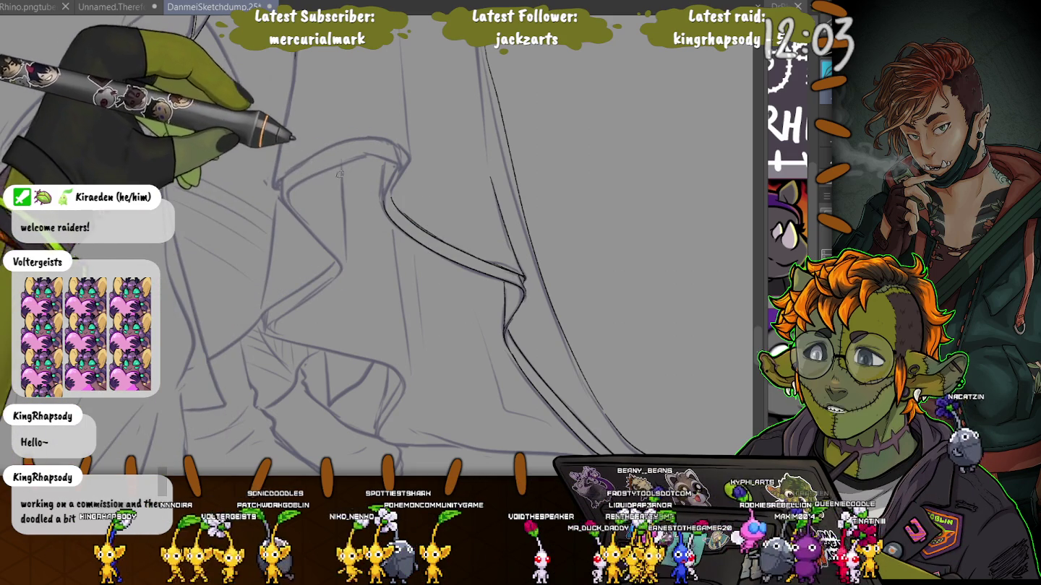
{"action": "left_click_drag", "start_coordinate": [373, 205], "coordinate": [402, 274]}
{"action": "left_click_drag", "start_coordinate": [417, 228], "coordinate": [443, 267]}
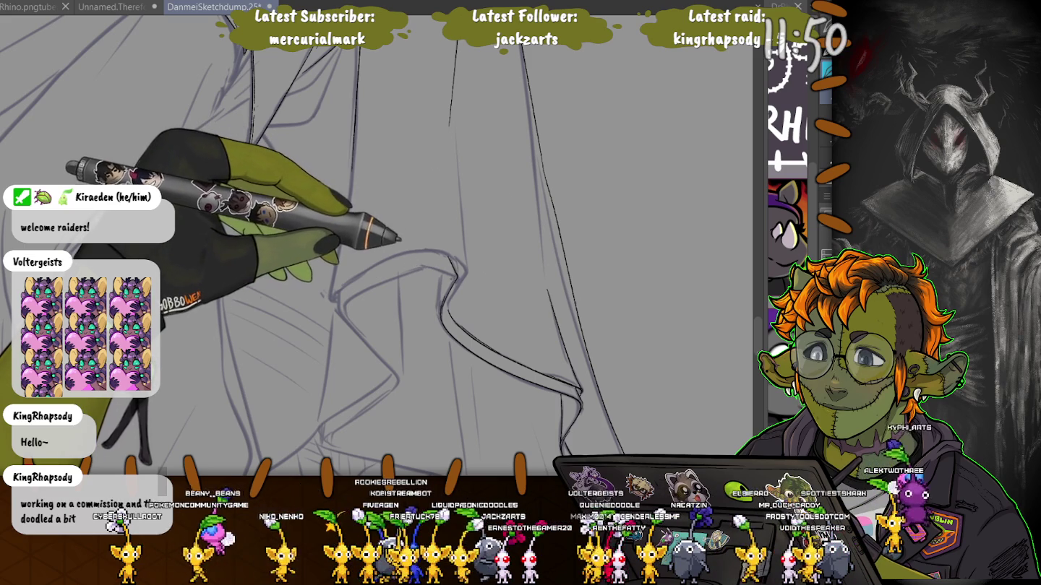
{"action": "left_click_drag", "start_coordinate": [417, 266], "coordinate": [456, 273]}
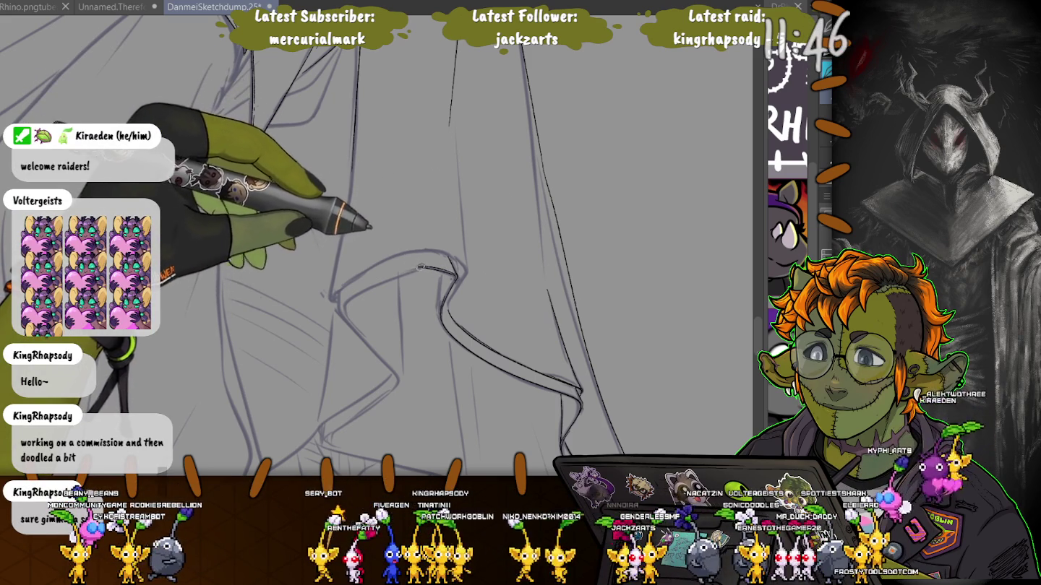
{"action": "left_click_drag", "start_coordinate": [372, 278], "coordinate": [427, 265]}
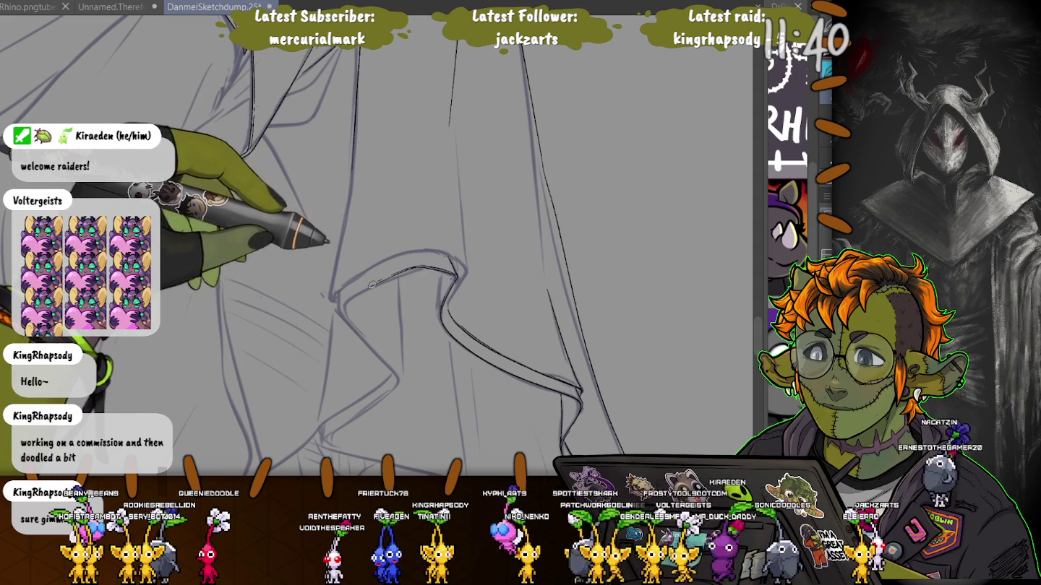
{"action": "left_click_drag", "start_coordinate": [398, 273], "coordinate": [341, 305]}
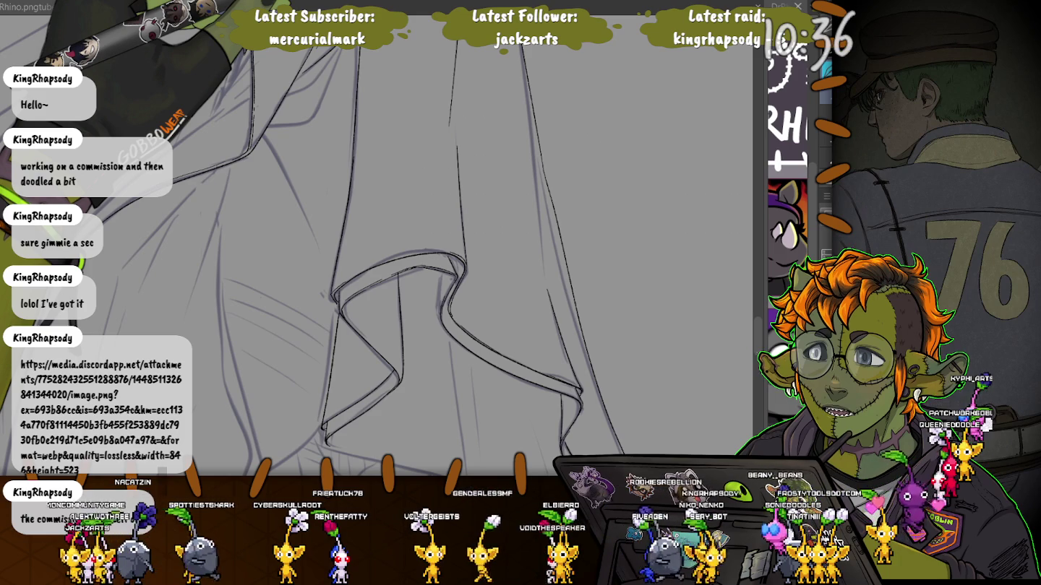
{"action": "key", "text": "alt+Tab"}
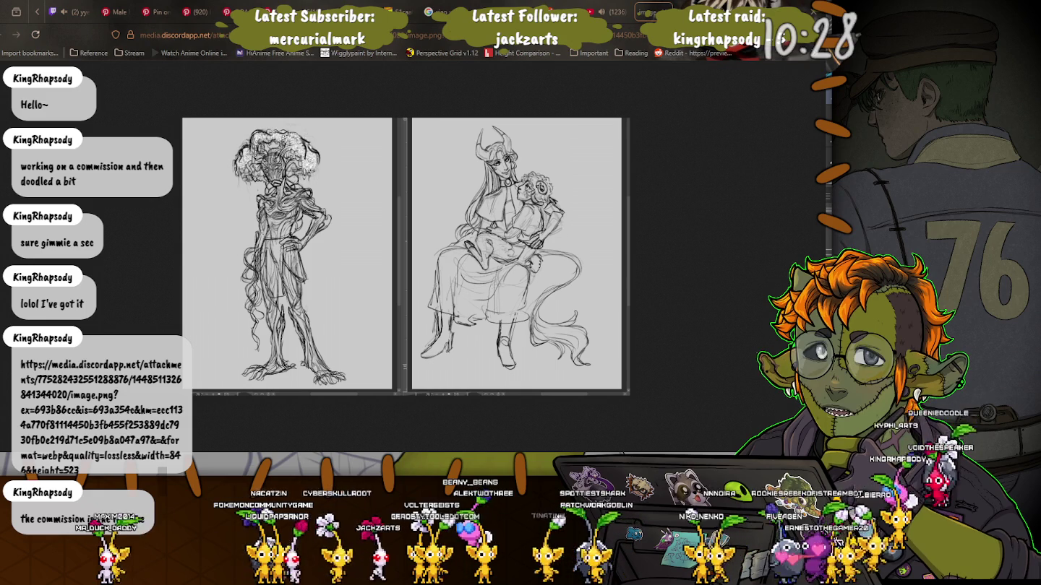
Zoom Chrome in on the shared image of the two pencil sketches
{"action": "key", "text": "ctrl+plus"}
{"action": "key", "text": "ctrl+plus"}
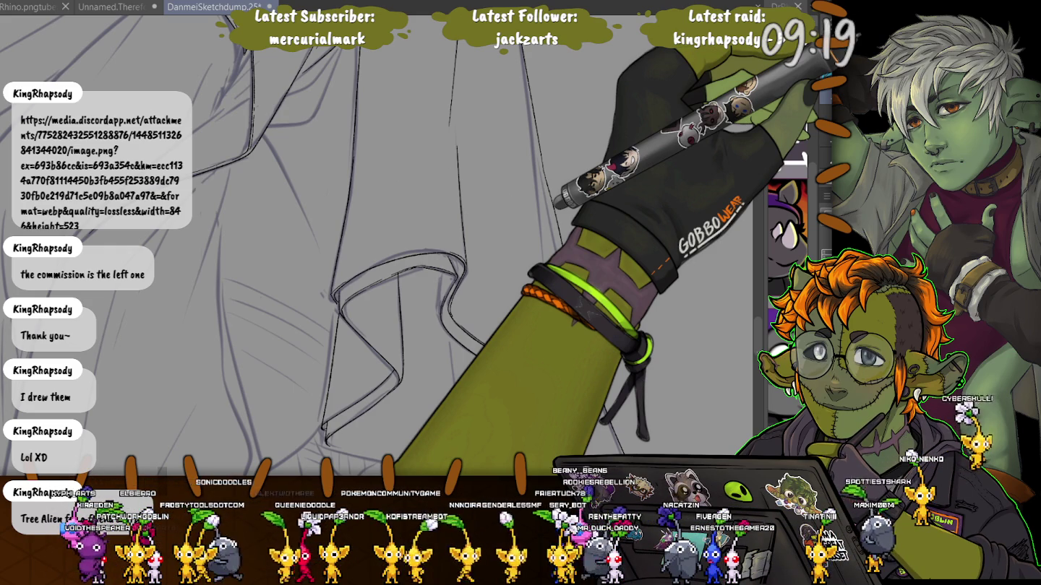
Zoom in on the folded robe hem sketch for tracing
{"action": "left_click_drag", "start_coordinate": [250, 352], "coordinate": [221, 180]}
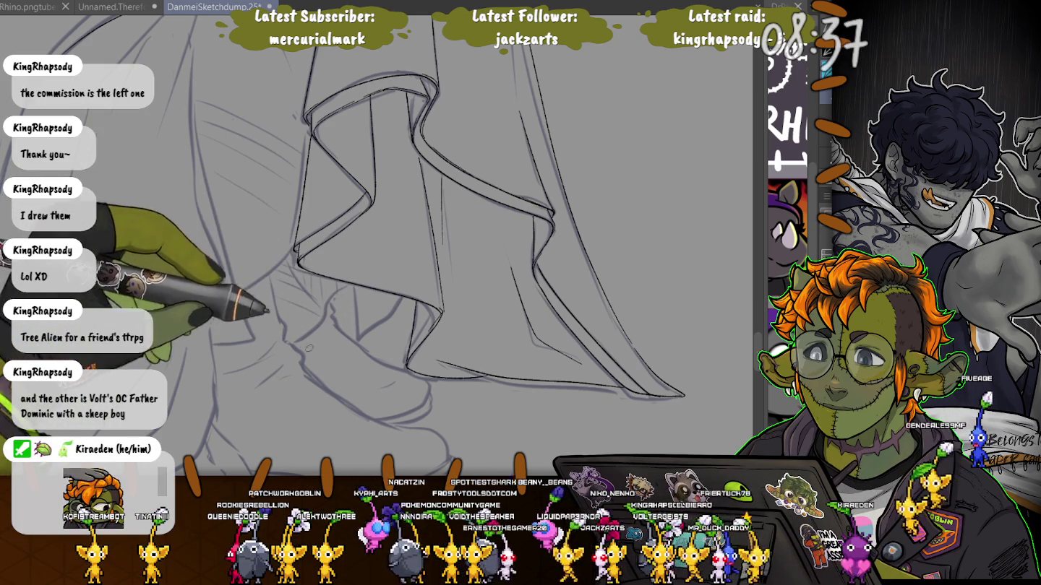
Zoom out to review the full two-figure sketch
{"action": "scroll", "coordinate": [376, 246], "scroll_direction": "down", "scroll_amount": 2}
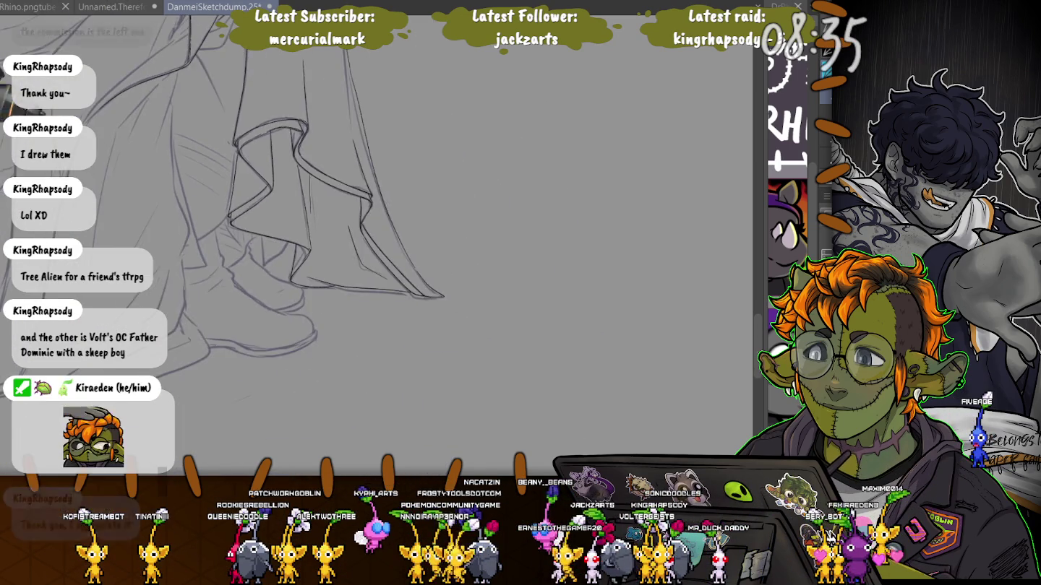
{"action": "scroll", "coordinate": [376, 245], "scroll_direction": "down", "scroll_amount": 2}
{"action": "scroll", "coordinate": [376, 246], "scroll_direction": "down", "scroll_amount": 2}
{"action": "scroll", "coordinate": [375, 245], "scroll_direction": "down", "scroll_amount": 1}
{"action": "scroll", "coordinate": [186, 247], "scroll_direction": "up", "scroll_amount": 2}
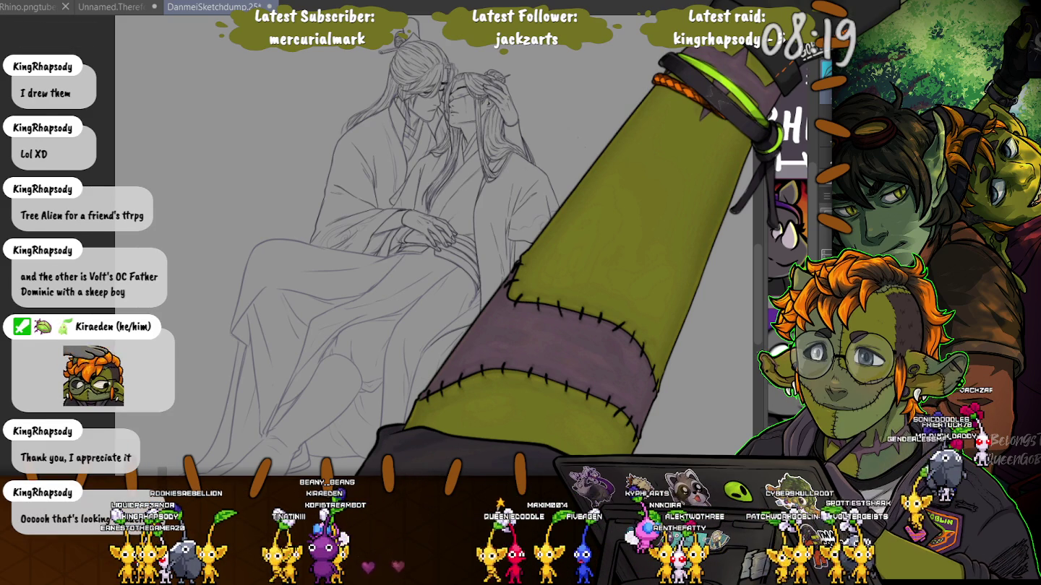
Zoom back in and pan to the clasped hands and lower robes
{"action": "key", "text": "ctrl+plus"}
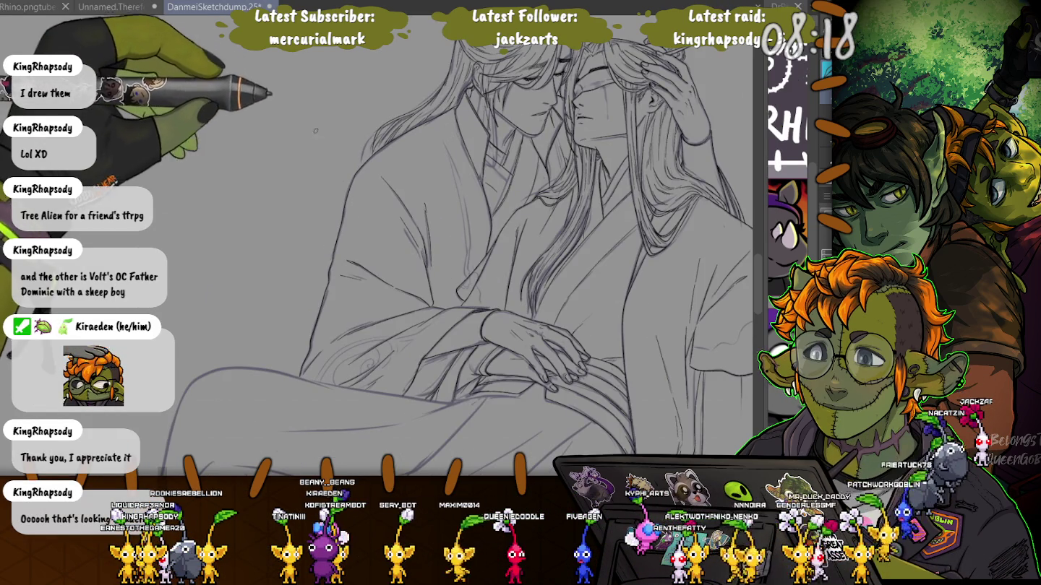
{"action": "scroll", "coordinate": [456, 253], "scroll_direction": "up", "scroll_amount": 3}
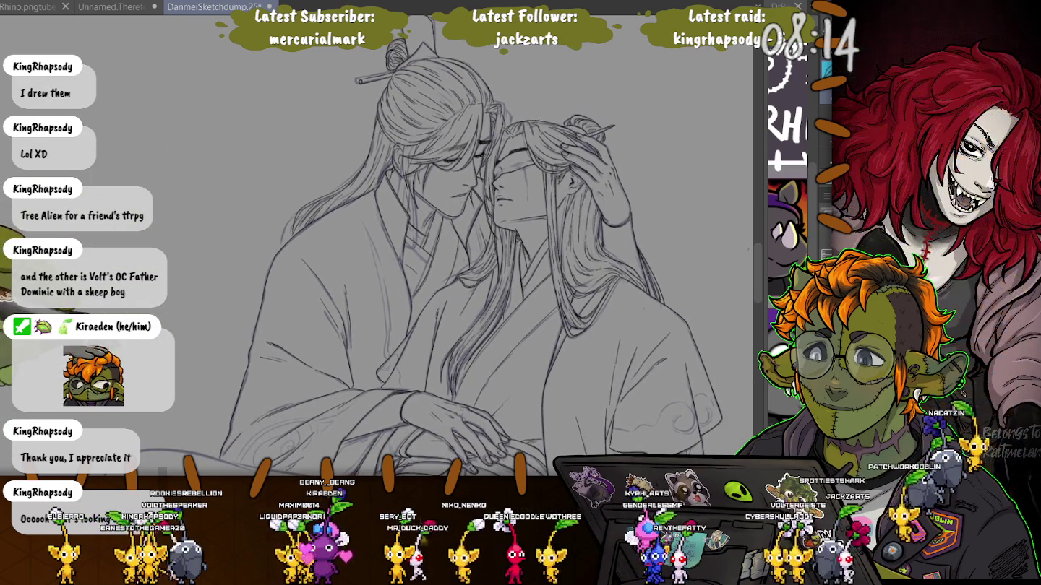
{"action": "left_click_drag", "start_coordinate": [267, 337], "coordinate": [210, 215]}
{"action": "left_click_drag", "start_coordinate": [449, 326], "coordinate": [426, 210]}
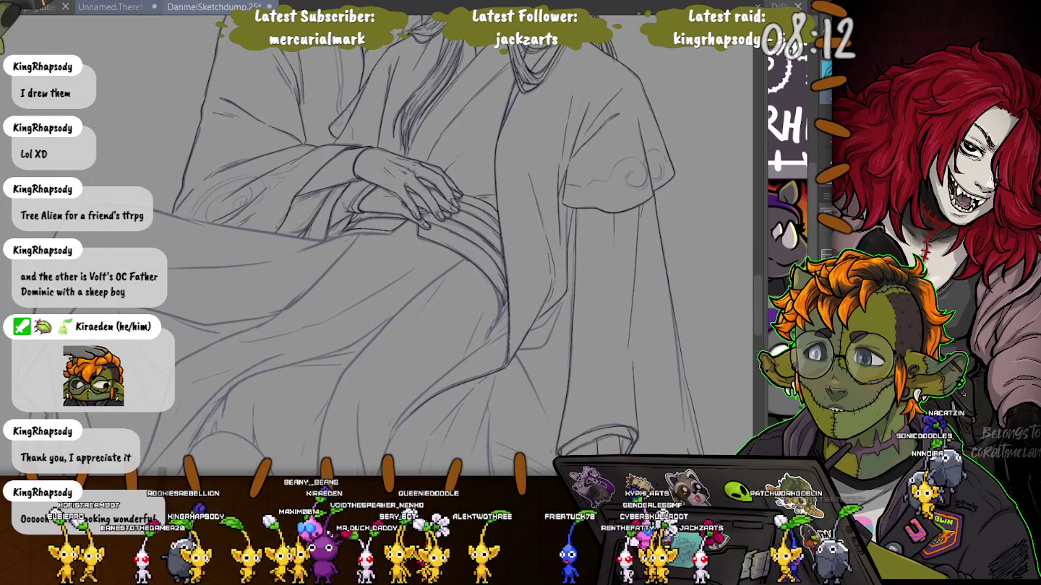
{"action": "key", "text": "ctrl+shift+Tab"}
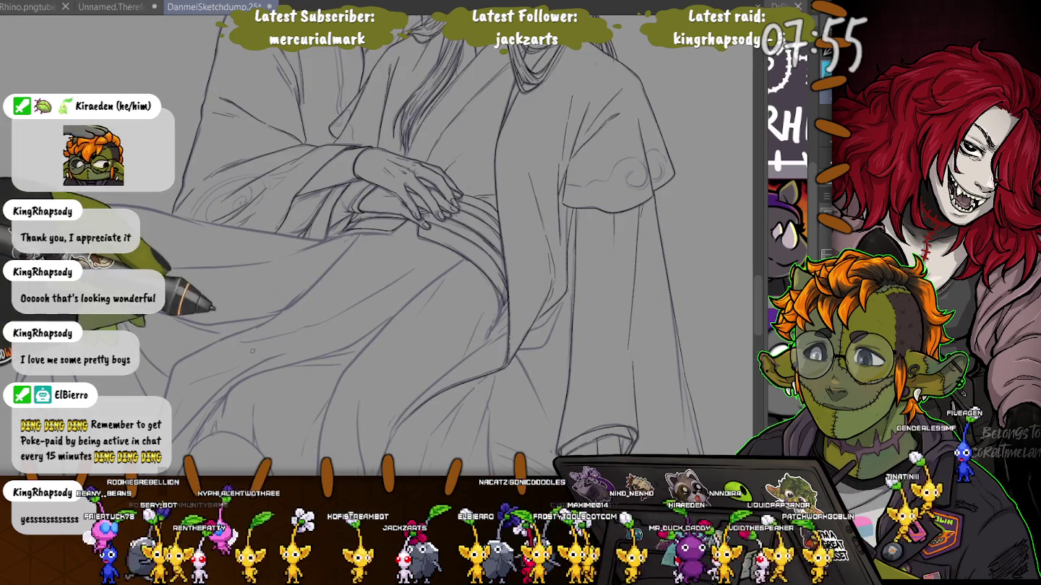
{"action": "mouse_move", "coordinate": [222, 354]}
{"action": "left_mouse_down"}
{"action": "mouse_move", "coordinate": [539, 309]}
{"action": "mouse_move", "coordinate": [582, 331]}
{"action": "left_mouse_up"}
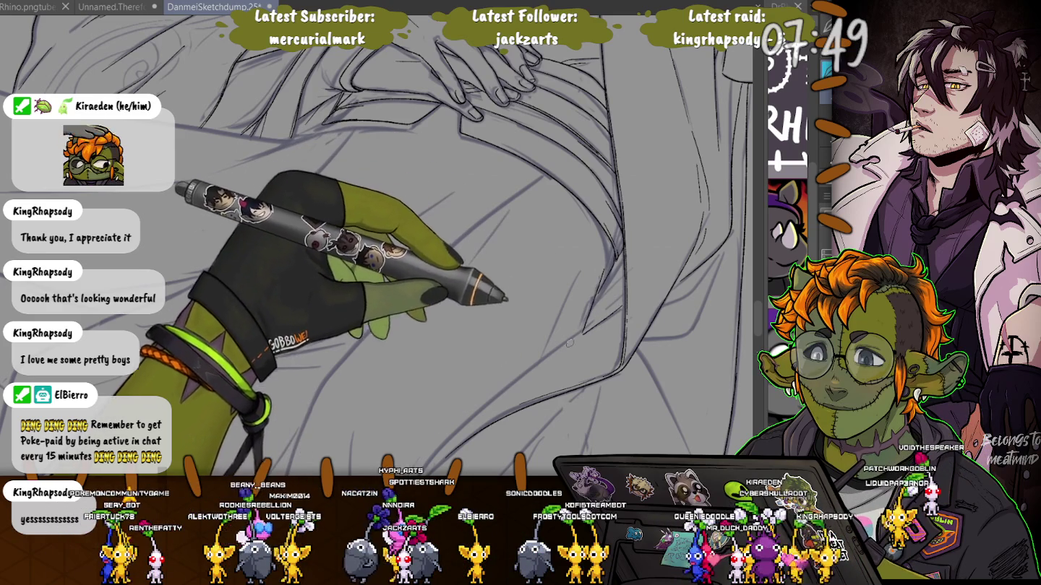
{"action": "left_click_drag", "start_coordinate": [269, 371], "coordinate": [616, 186]}
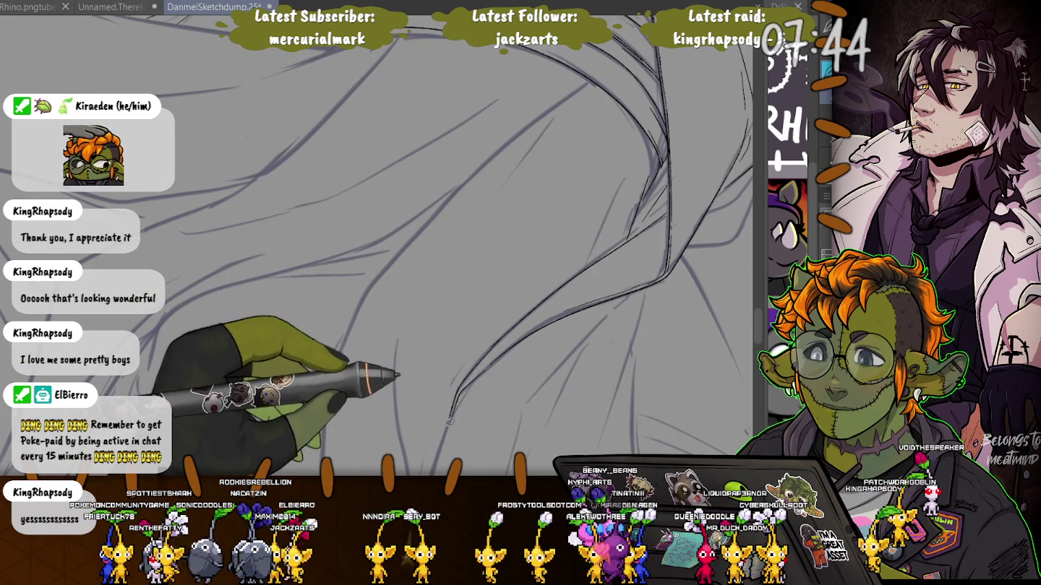
{"action": "left_click_drag", "start_coordinate": [488, 328], "coordinate": [399, 303]}
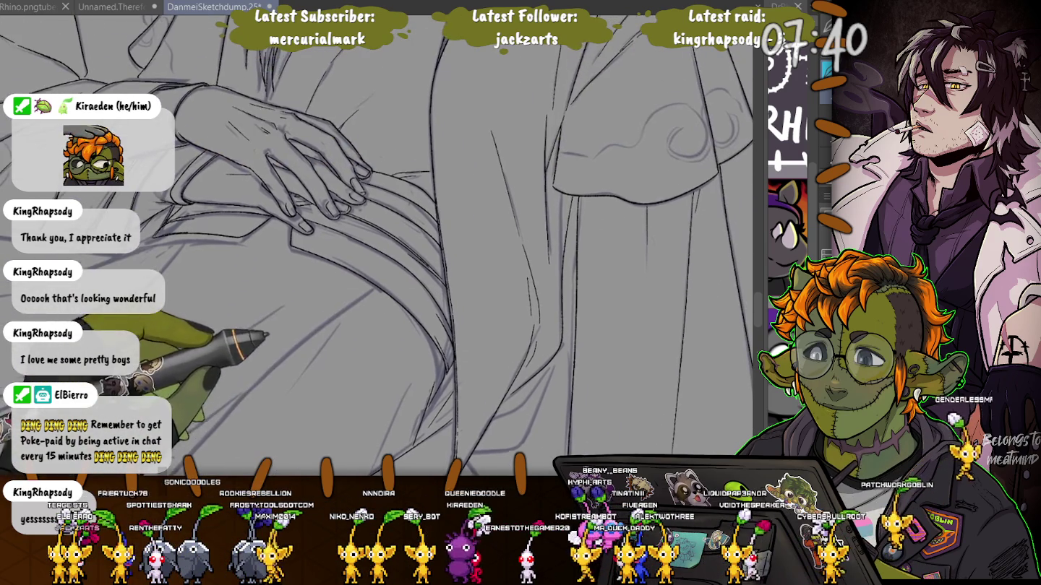
{"action": "left_click_drag", "start_coordinate": [518, 180], "coordinate": [195, 205]}
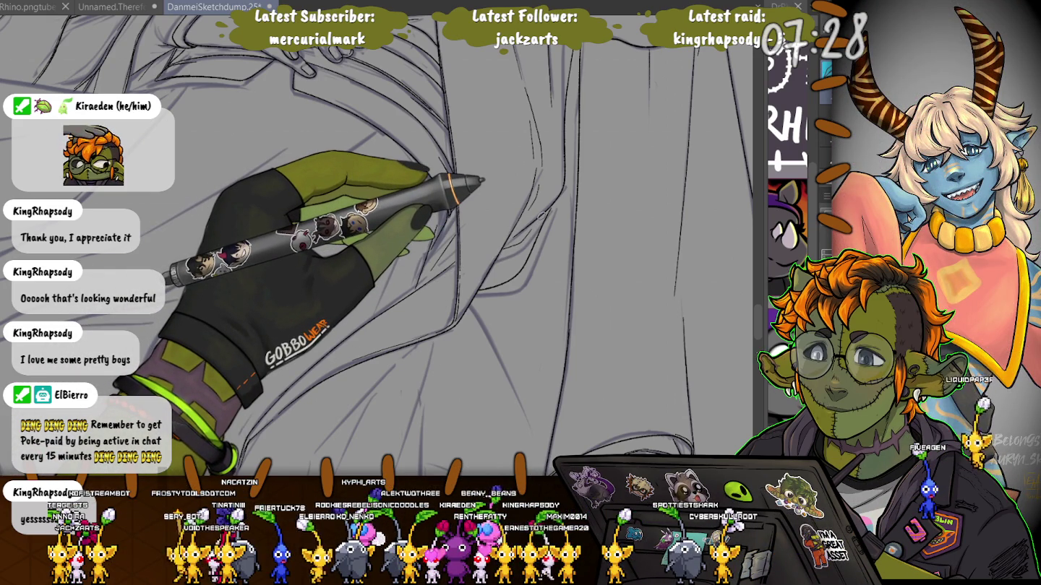
{"action": "scroll", "coordinate": [376, 245], "scroll_direction": "up", "scroll_amount": 2}
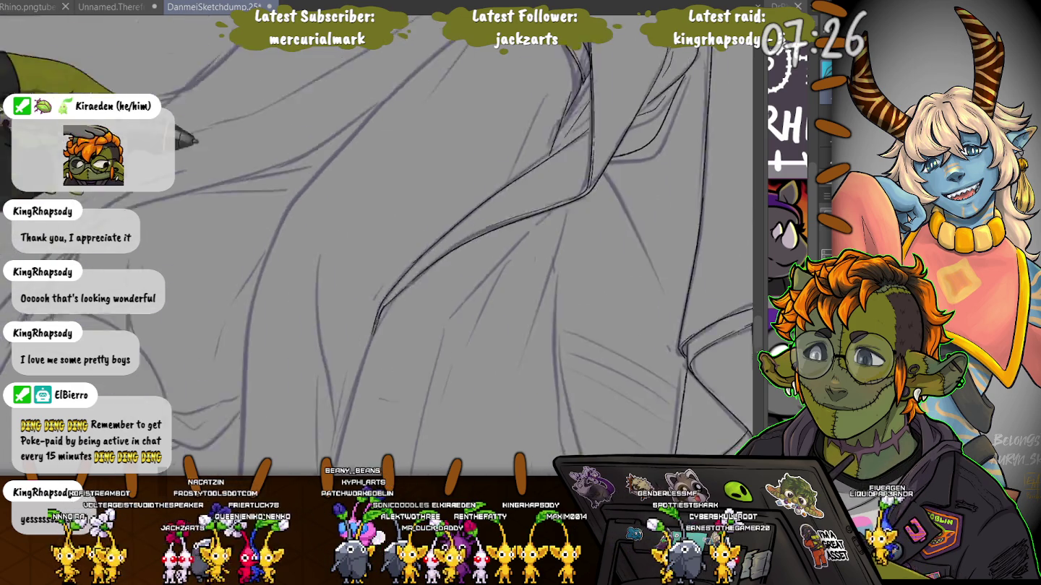
{"action": "scroll", "coordinate": [505, 214], "scroll_direction": "down", "scroll_amount": 2}
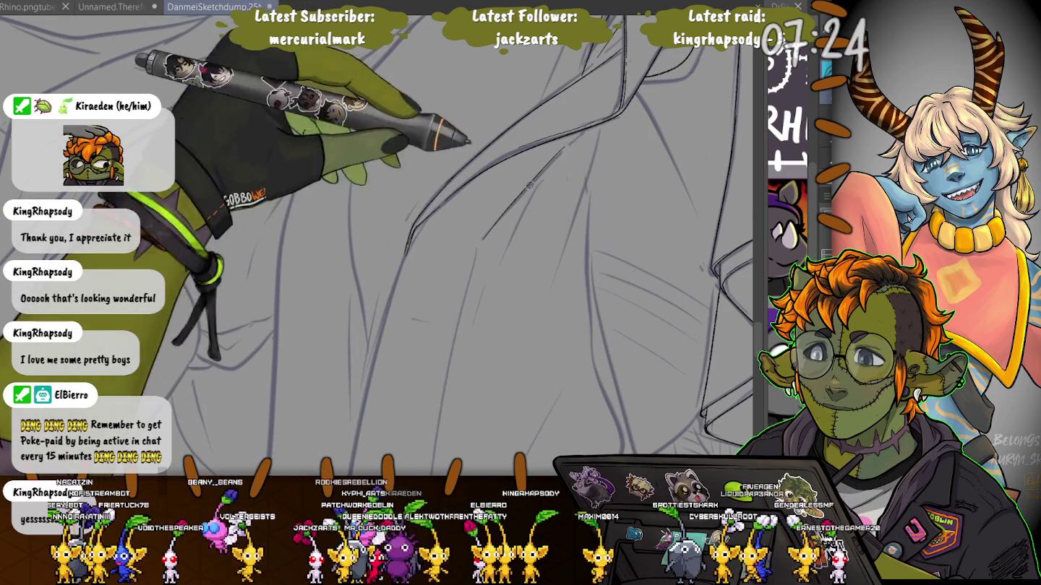
{"action": "scroll", "coordinate": [474, 261], "scroll_direction": "down", "scroll_amount": 2}
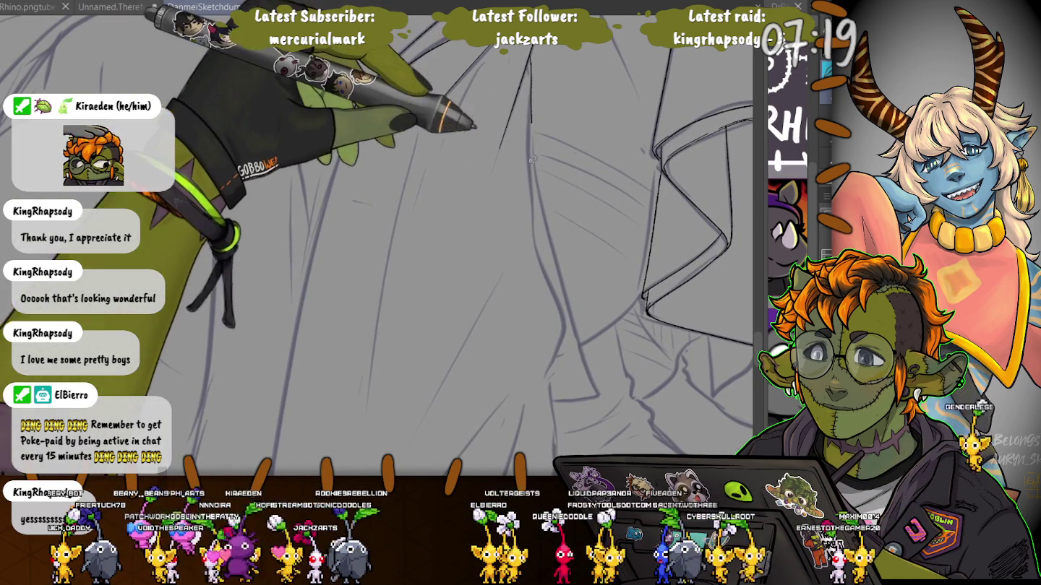
{"action": "scroll", "coordinate": [328, 316], "scroll_direction": "down", "scroll_amount": 2}
{"action": "scroll", "coordinate": [310, 321], "scroll_direction": "down", "scroll_amount": 2}
{"action": "scroll", "coordinate": [289, 329], "scroll_direction": "down", "scroll_amount": 2}
{"action": "scroll", "coordinate": [257, 340], "scroll_direction": "down", "scroll_amount": 2}
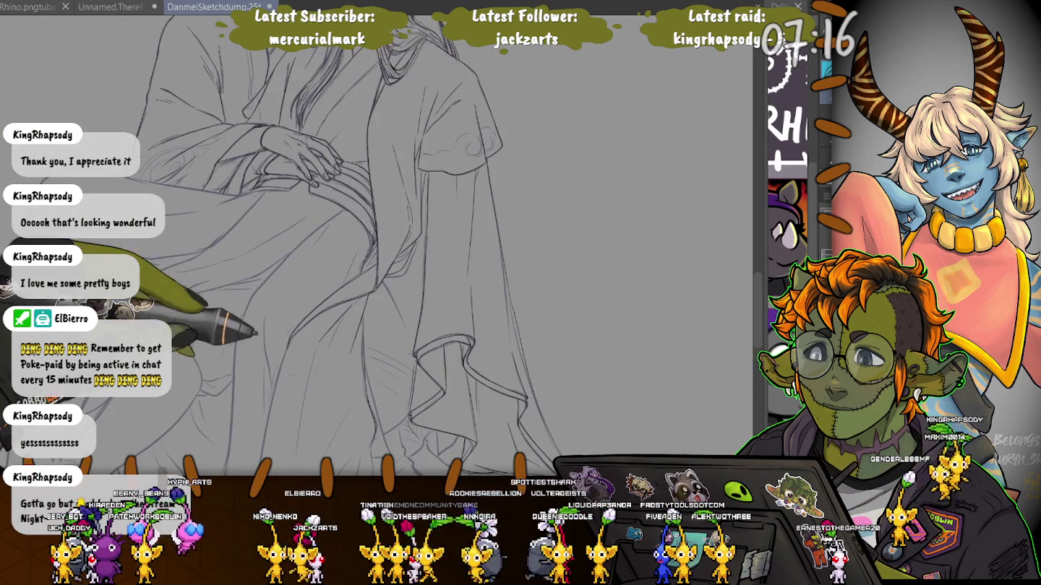
{"action": "scroll", "coordinate": [258, 341], "scroll_direction": "up", "scroll_amount": 2}
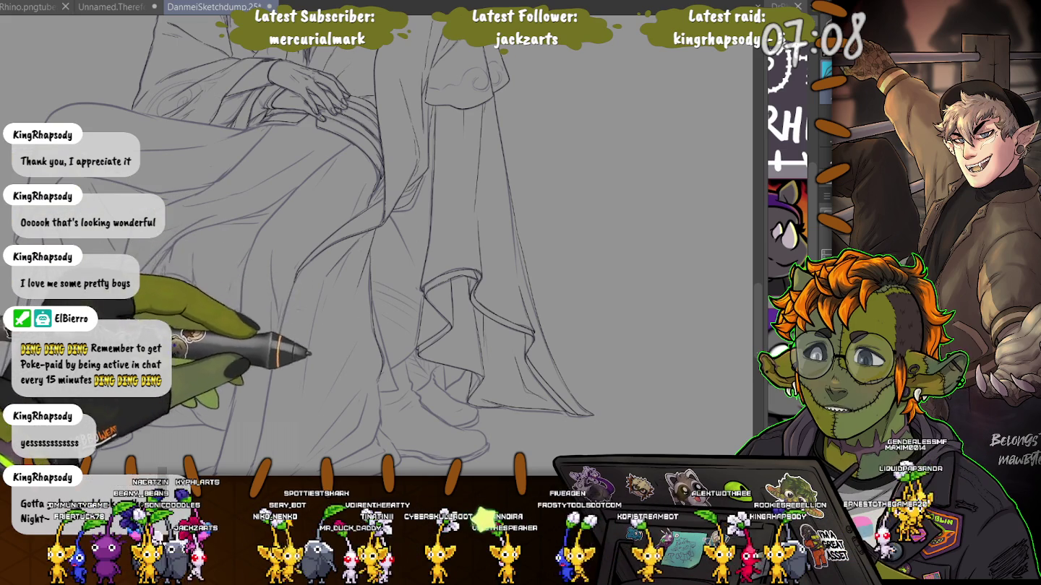
Zoom in and bring the boots and the hem folds draping over them into view
{"action": "scroll", "coordinate": [306, 319], "scroll_direction": "up", "scroll_amount": 2}
{"action": "scroll", "coordinate": [306, 319], "scroll_direction": "up", "scroll_amount": 2}
{"action": "scroll", "coordinate": [306, 319], "scroll_direction": "up", "scroll_amount": 2}
{"action": "scroll", "coordinate": [306, 318], "scroll_direction": "up", "scroll_amount": 2}
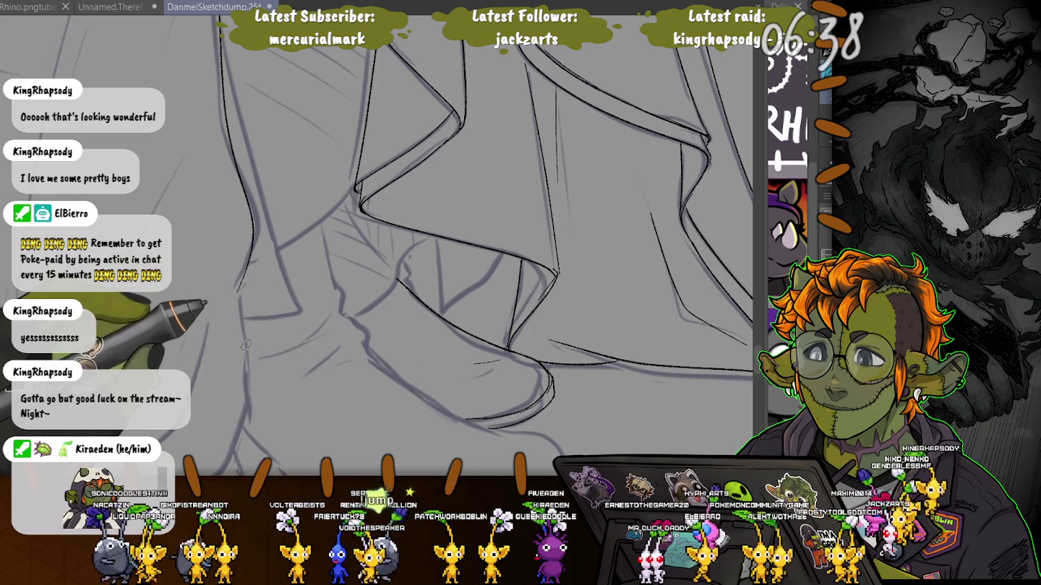
{"action": "left_click_drag", "start_coordinate": [432, 233], "coordinate": [507, 153]}
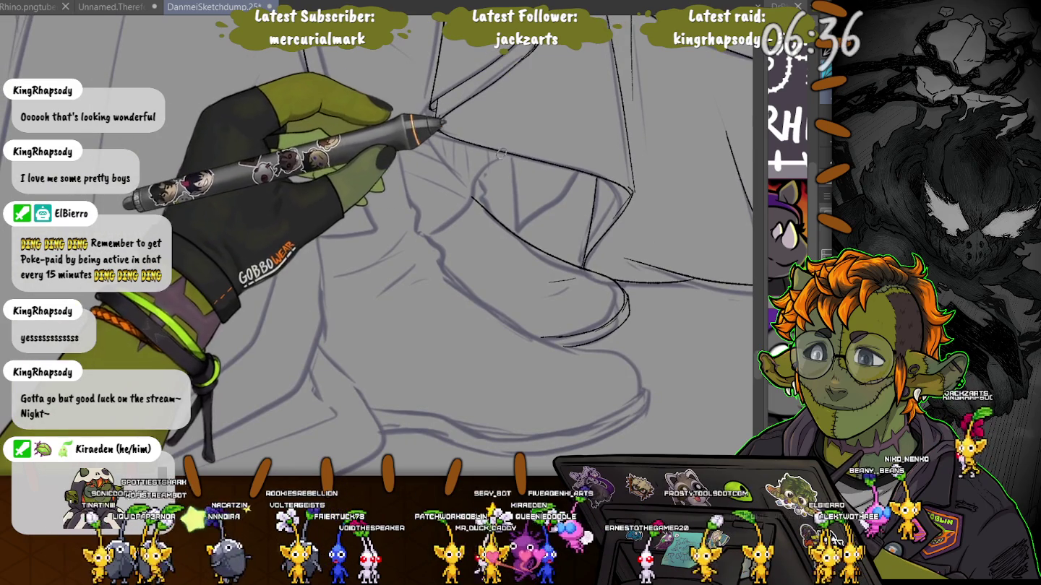
Ink the pointed zigzag fold lines and curved edge of the hem above the boot
{"action": "left_click_drag", "start_coordinate": [508, 152], "coordinate": [417, 230]}
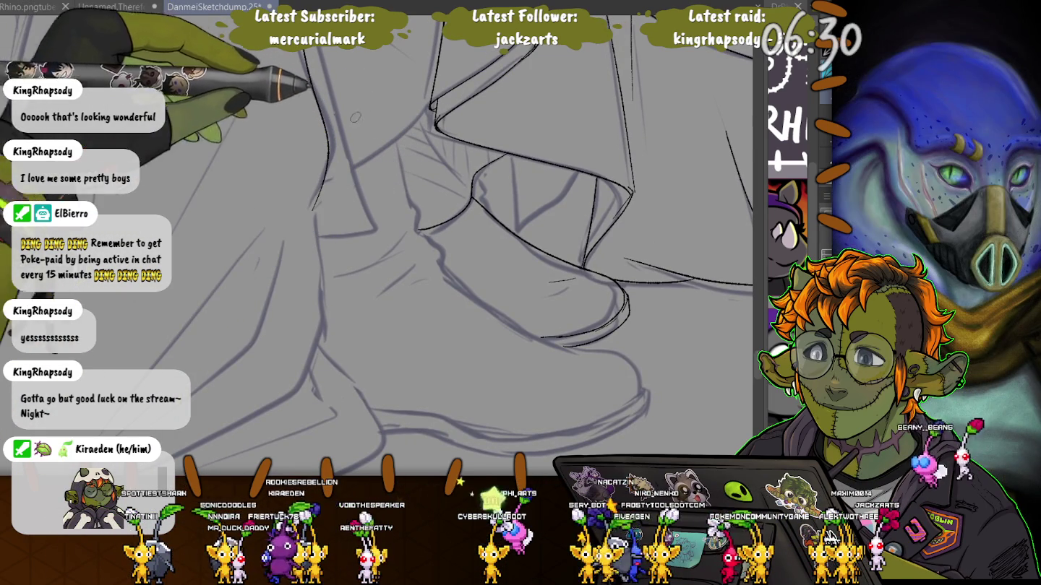
{"action": "left_click_drag", "start_coordinate": [421, 236], "coordinate": [476, 178]}
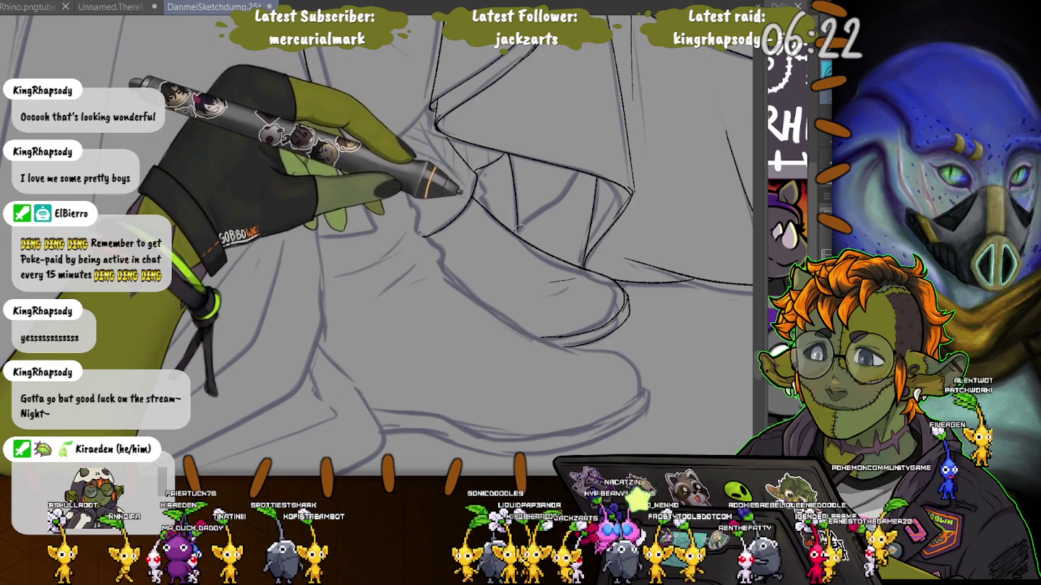
{"action": "left_click_drag", "start_coordinate": [510, 155], "coordinate": [570, 181]}
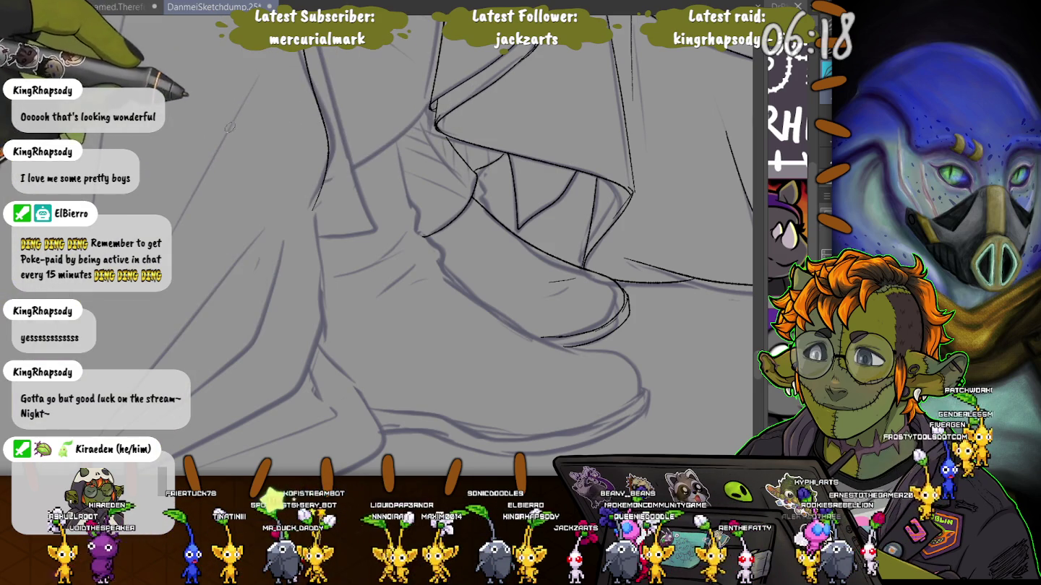
{"action": "left_click_drag", "start_coordinate": [323, 123], "coordinate": [334, 203]}
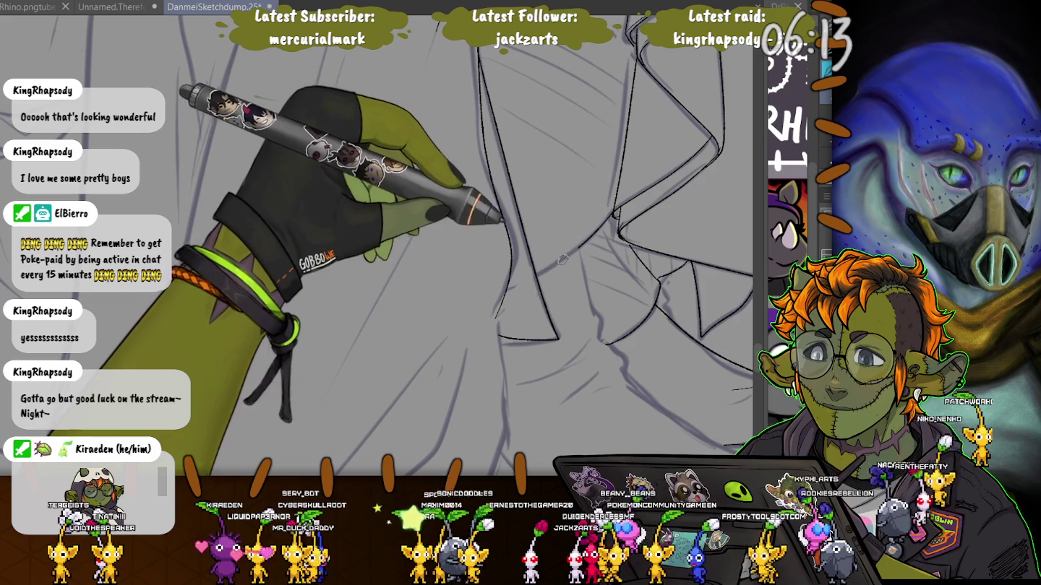
{"action": "left_click_drag", "start_coordinate": [566, 256], "coordinate": [513, 107]}
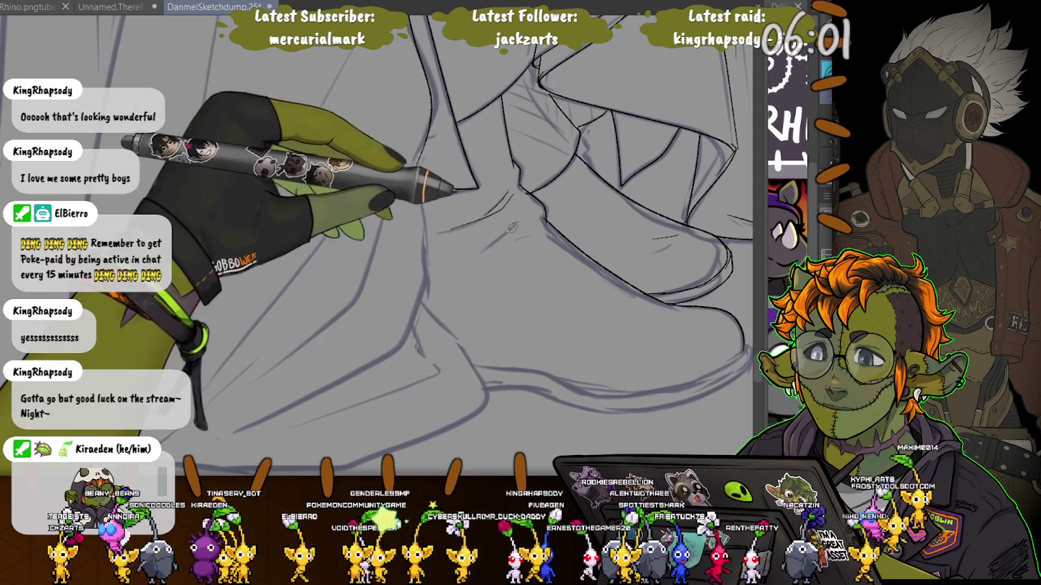
{"action": "scroll", "coordinate": [512, 230], "scroll_direction": "down", "scroll_amount": 3}
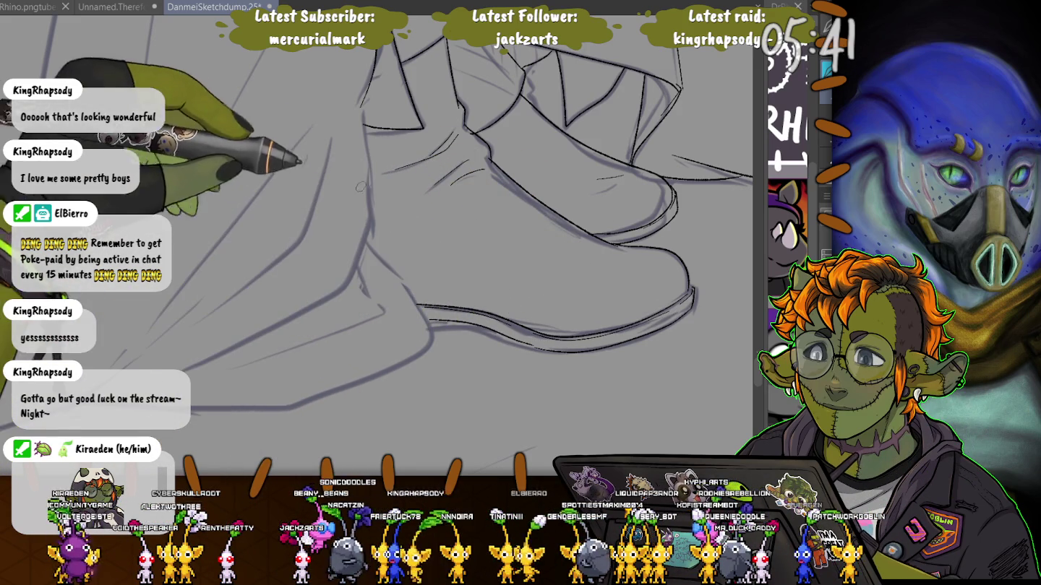
Pan across the lower robe and ink a short fold line above the boot
{"action": "left_click_drag", "start_coordinate": [391, 246], "coordinate": [440, 301]}
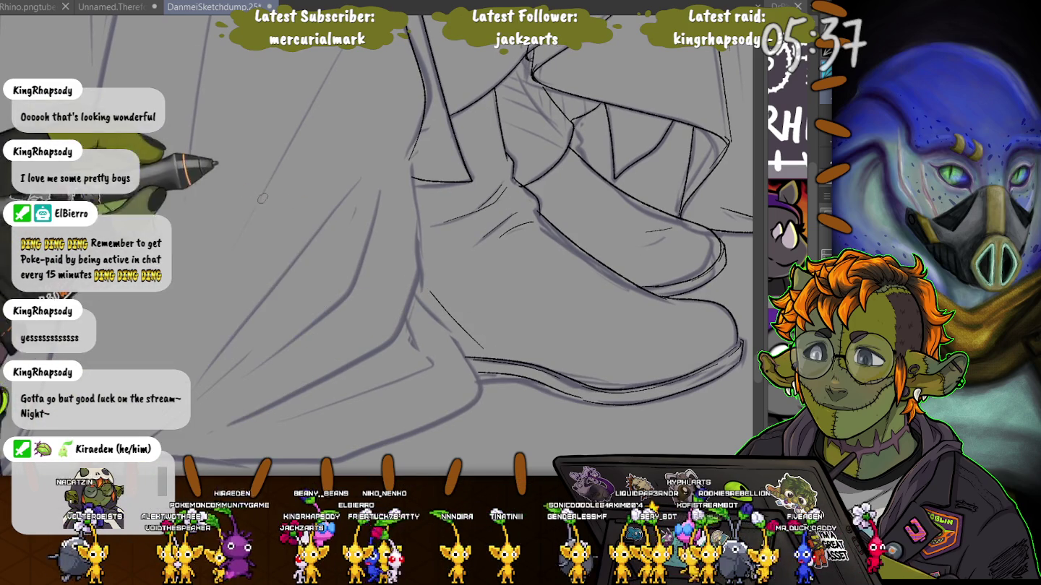
{"action": "left_click_drag", "start_coordinate": [289, 256], "coordinate": [476, 324]}
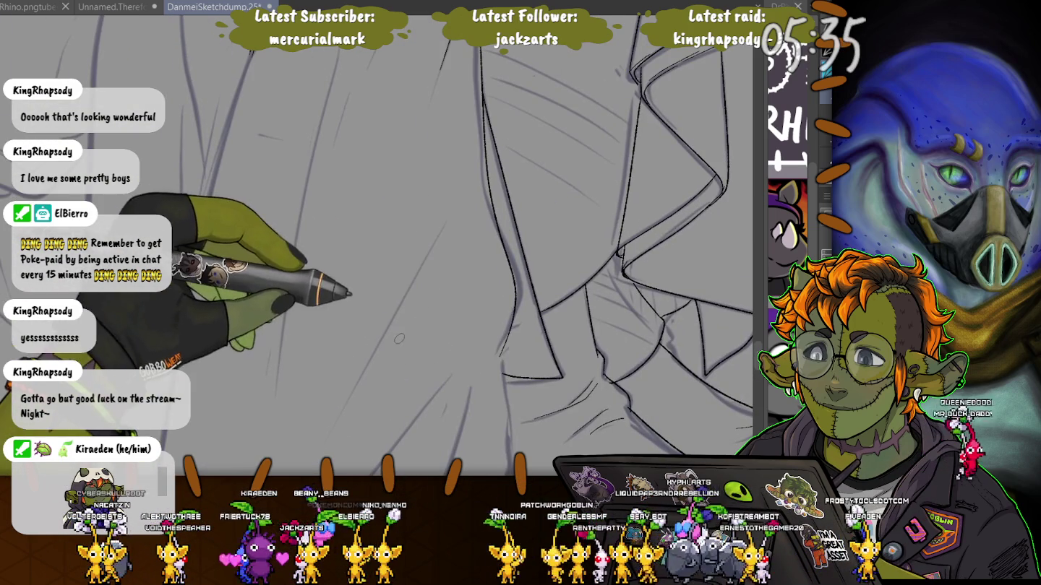
{"action": "left_click_drag", "start_coordinate": [368, 258], "coordinate": [553, 206]}
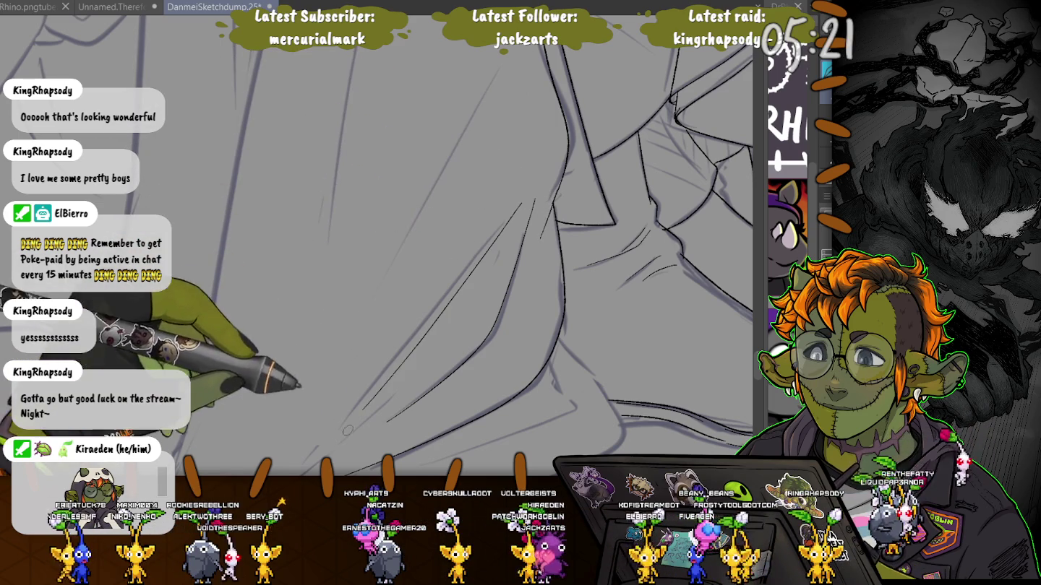
{"action": "left_click_drag", "start_coordinate": [134, 355], "coordinate": [461, 190]}
{"action": "left_click_drag", "start_coordinate": [563, 256], "coordinate": [515, 297]}
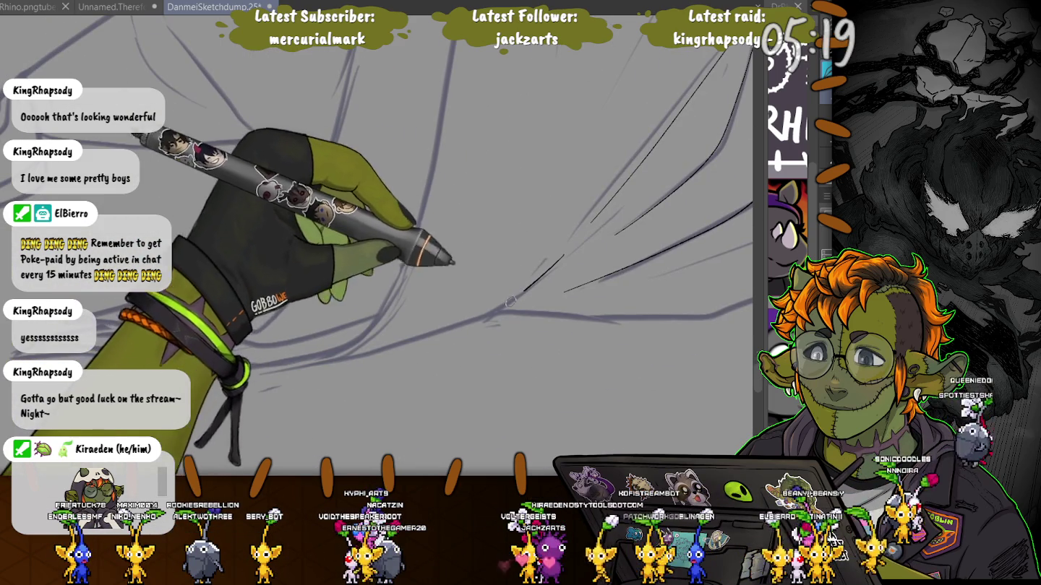
{"action": "left_click_drag", "start_coordinate": [433, 289], "coordinate": [313, 388]}
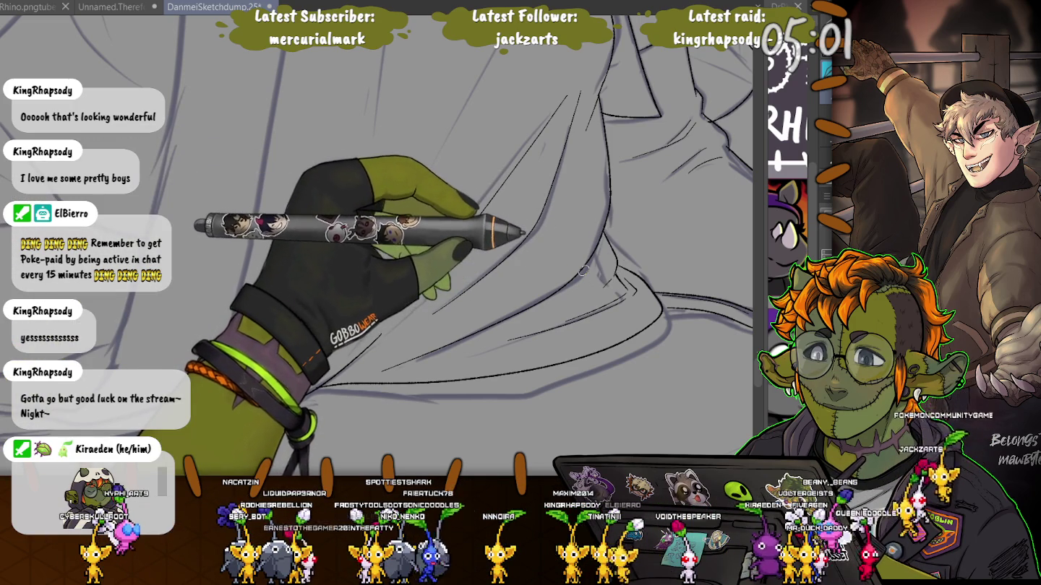
{"action": "scroll", "coordinate": [303, 146], "scroll_direction": "up", "scroll_amount": 3}
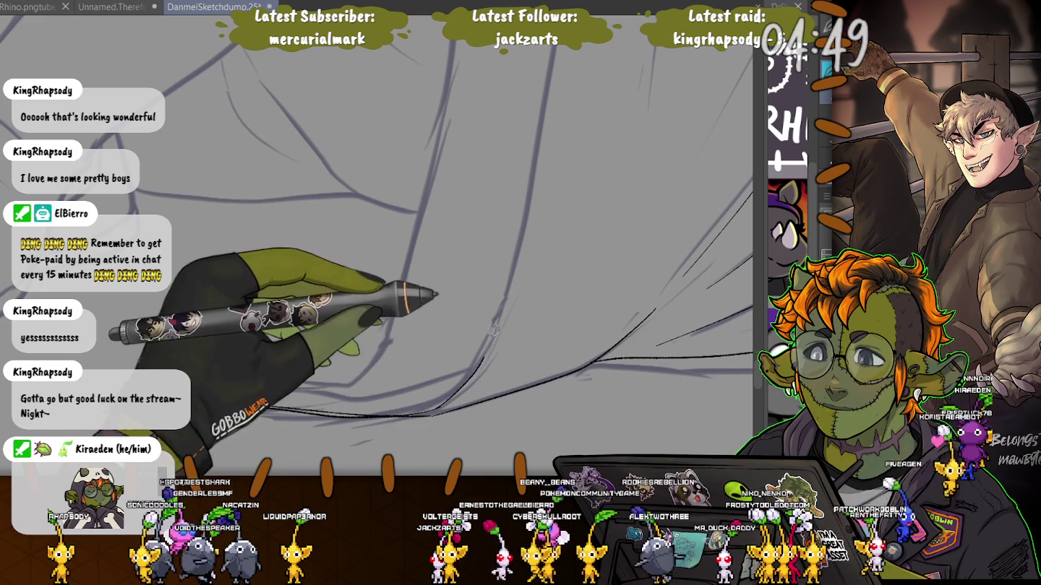
Ink two long curving vertical folds down the robe, rotating the view afterward
{"action": "left_click_drag", "start_coordinate": [522, 250], "coordinate": [426, 416]}
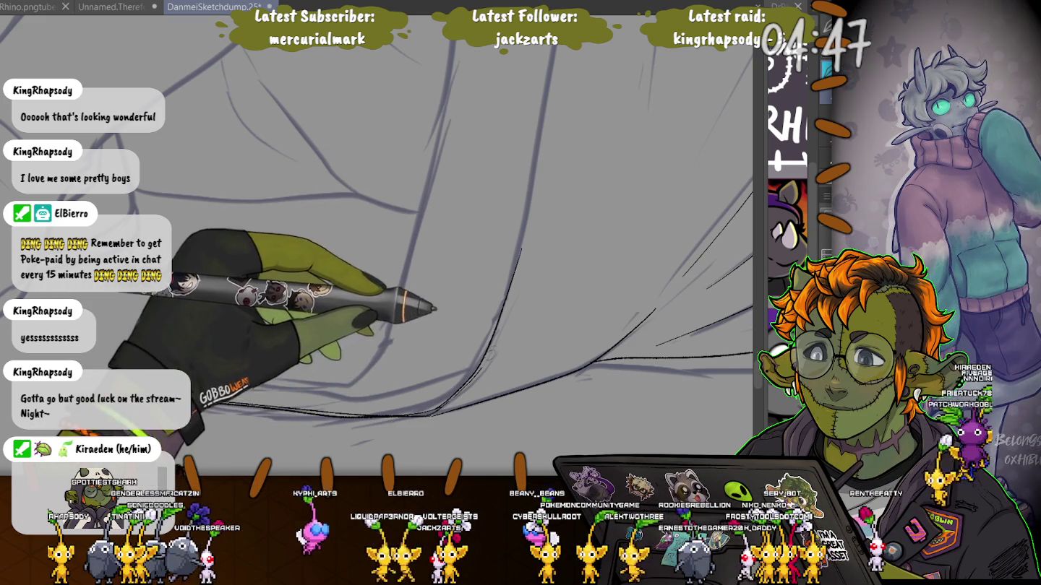
{"action": "scroll", "coordinate": [375, 289], "scroll_direction": "up", "scroll_amount": 5}
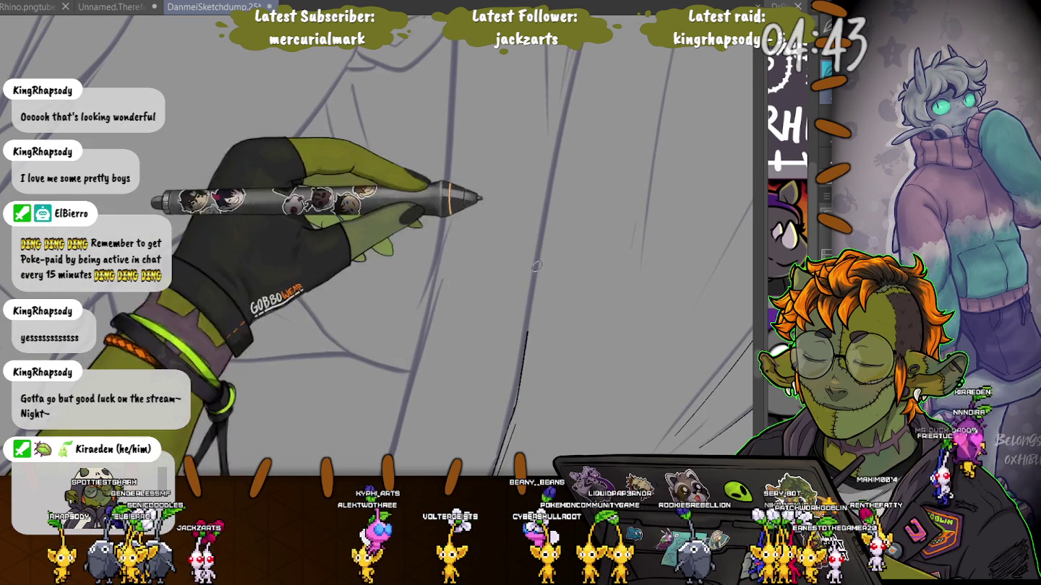
{"action": "left_click_drag", "start_coordinate": [509, 418], "coordinate": [571, 50]}
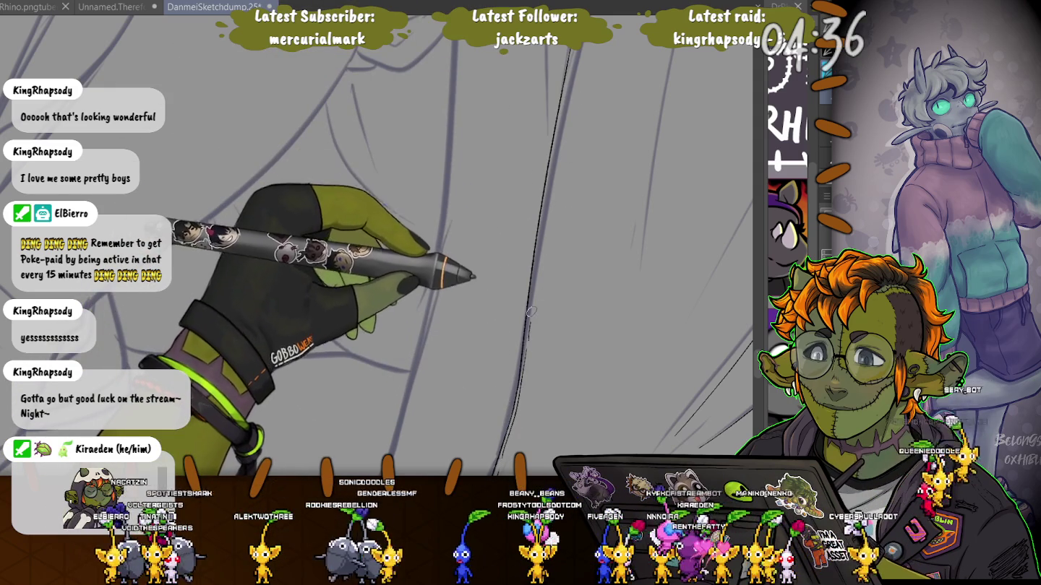
{"action": "mouse_move", "coordinate": [516, 79]}
{"action": "left_mouse_down"}
{"action": "mouse_move", "coordinate": [530, 152]}
{"action": "mouse_move", "coordinate": [439, 153]}
{"action": "left_mouse_up"}
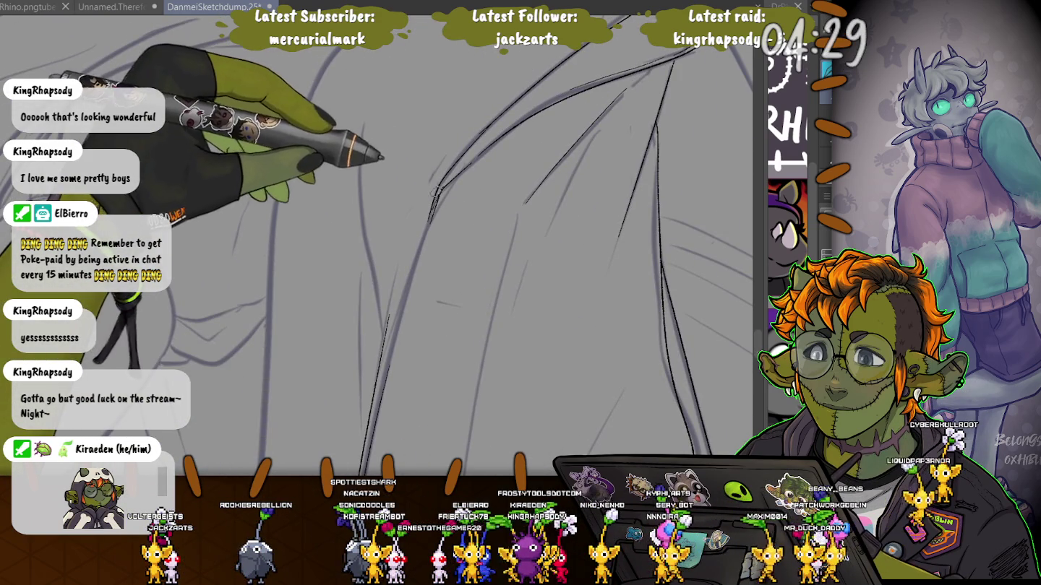
{"action": "left_click_drag", "start_coordinate": [266, 269], "coordinate": [430, 162]}
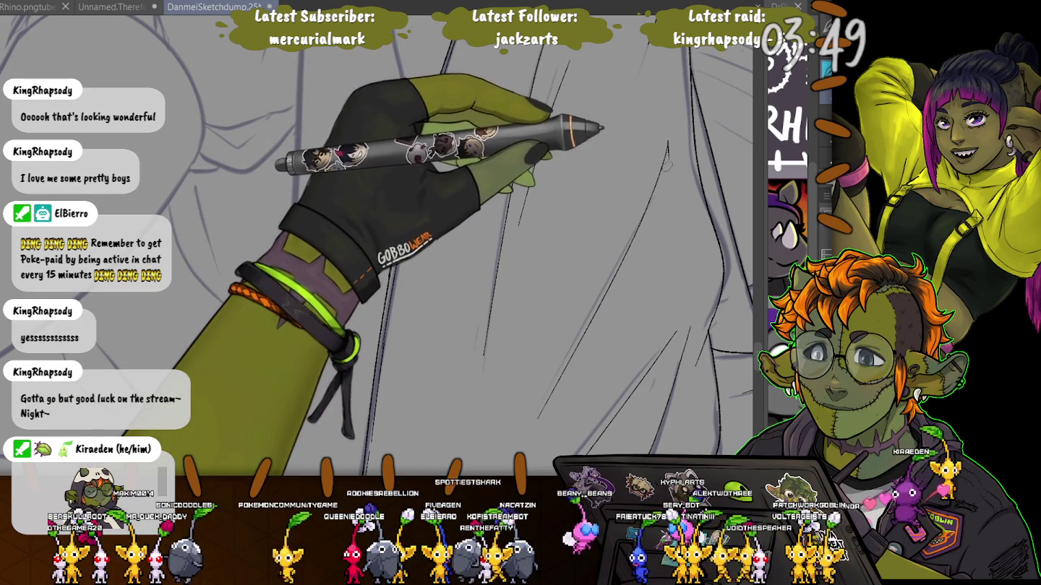
Pan and zoom out across the sketch to reach neighbouring robe folds
{"action": "mouse_move", "coordinate": [644, 201]}
{"action": "left_mouse_down"}
{"action": "mouse_move", "coordinate": [461, 369]}
{"action": "mouse_move", "coordinate": [506, 404]}
{"action": "left_mouse_up"}
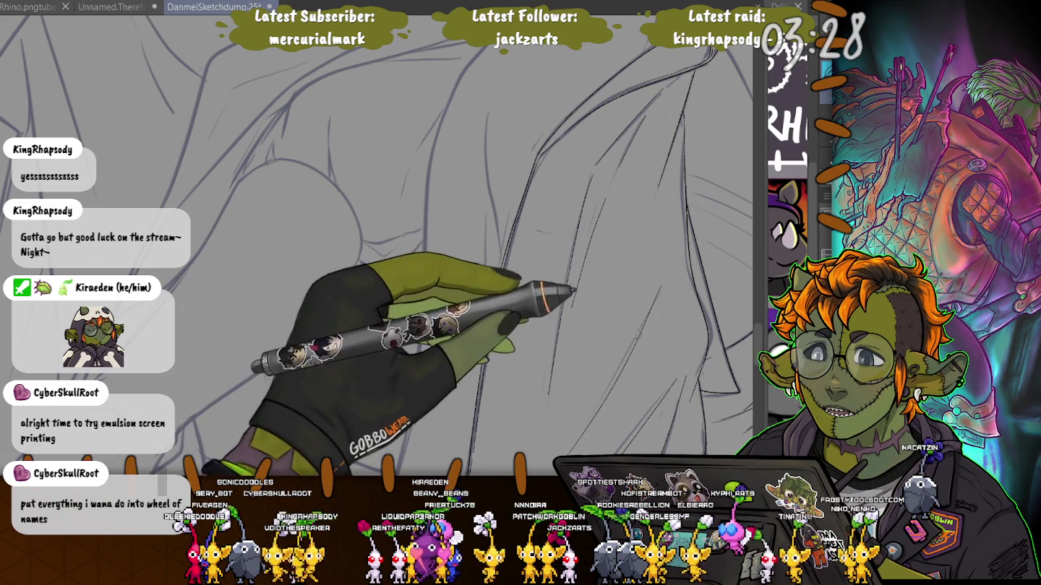
{"action": "key", "text": "ctrl+minus"}
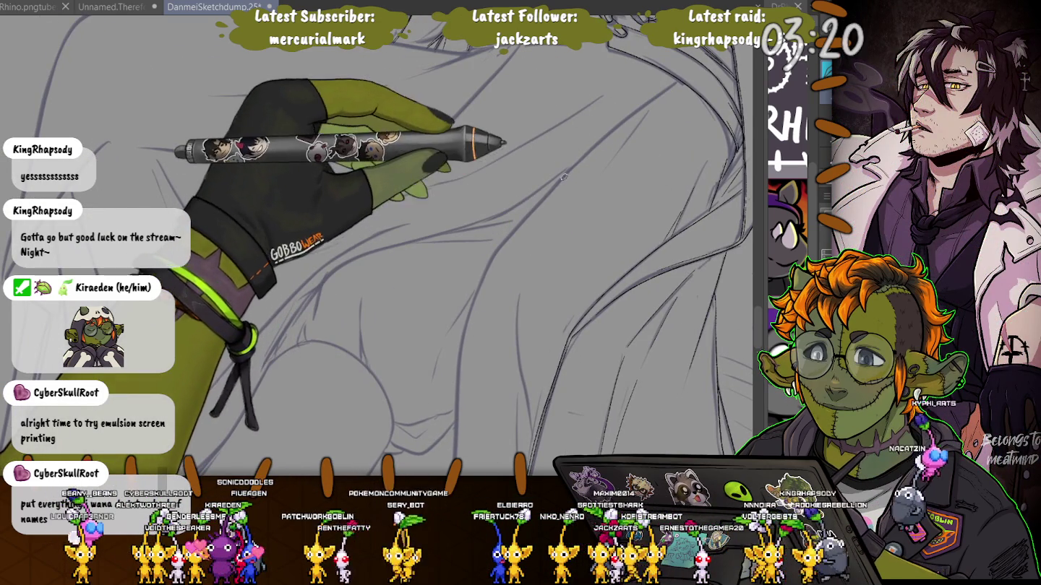
{"action": "left_click_drag", "start_coordinate": [502, 230], "coordinate": [514, 154]}
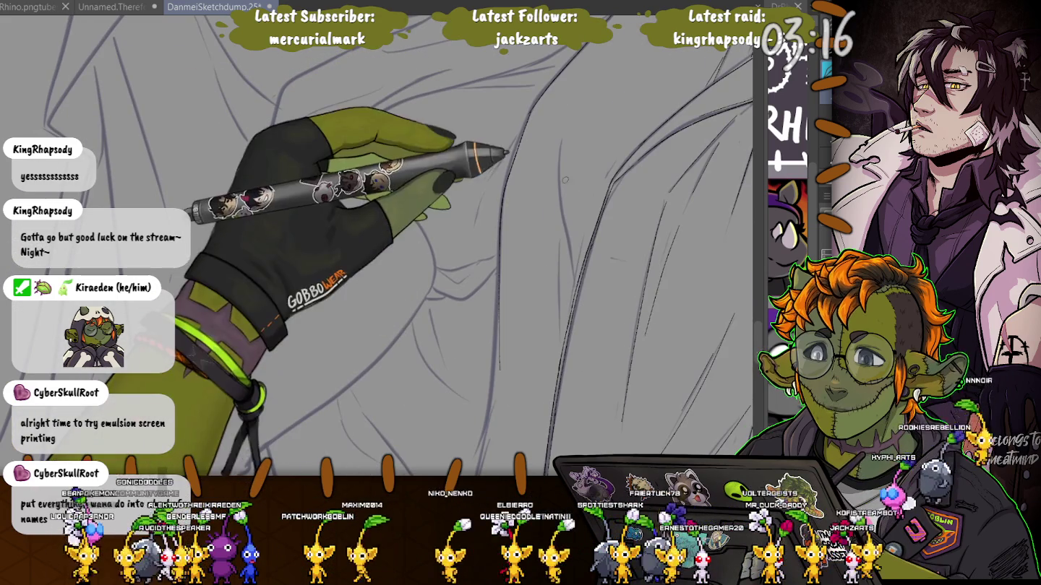
{"action": "left_click_drag", "start_coordinate": [500, 205], "coordinate": [519, 96]}
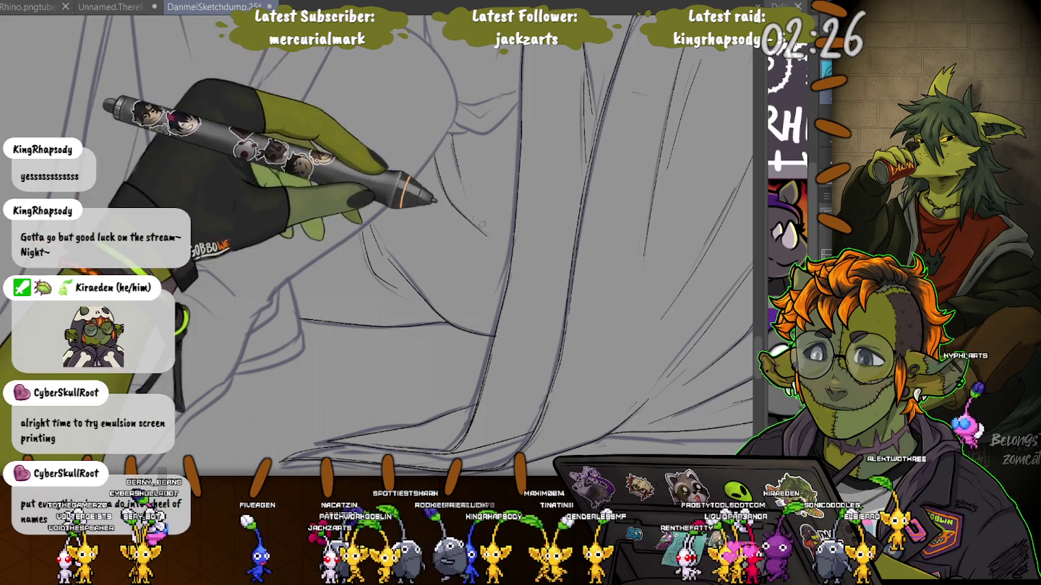
Ink a short stroke on a robe fold and a curved fold line over the sketch
{"action": "left_click_drag", "start_coordinate": [490, 240], "coordinate": [440, 391]}
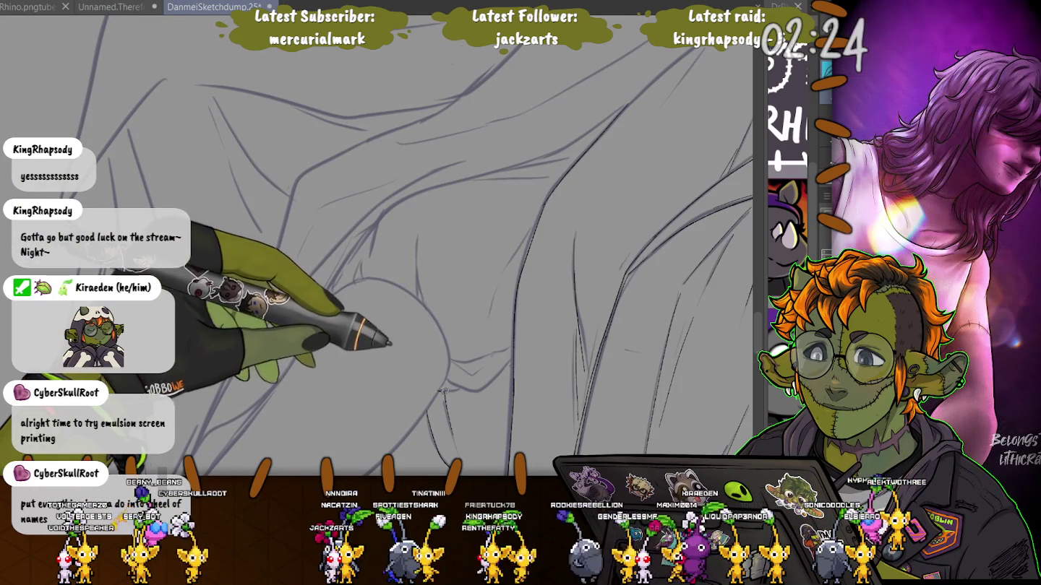
{"action": "left_click_drag", "start_coordinate": [441, 391], "coordinate": [456, 382]}
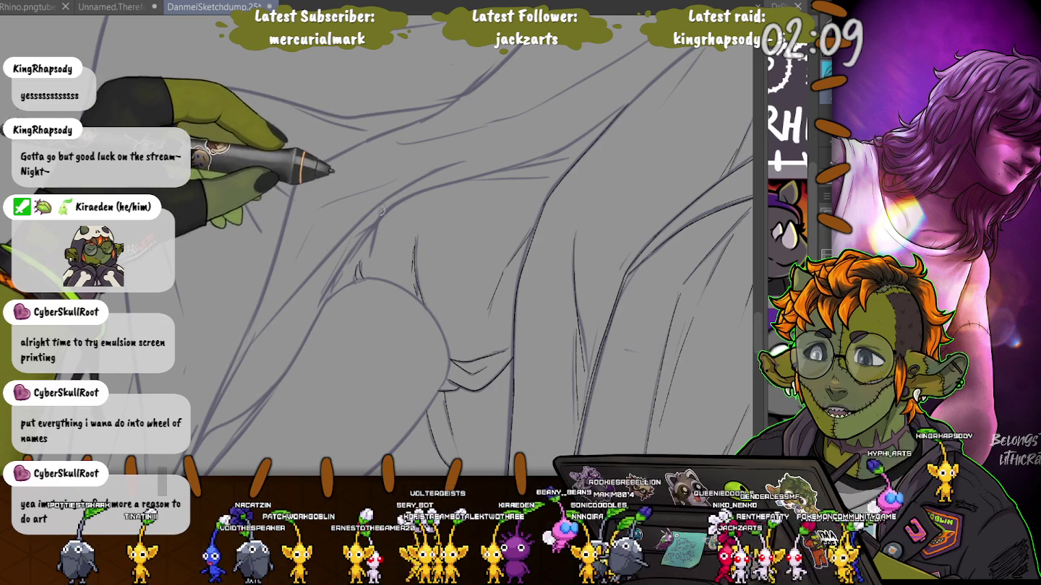
{"action": "left_click_drag", "start_coordinate": [377, 238], "coordinate": [485, 177]}
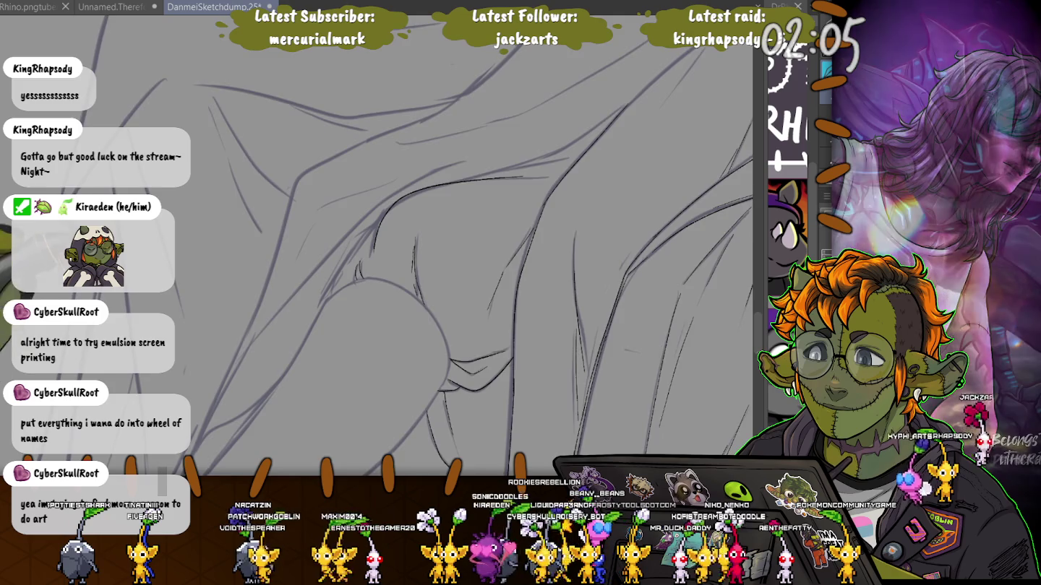
{"action": "scroll", "coordinate": [332, 163], "scroll_direction": "down", "scroll_amount": 2}
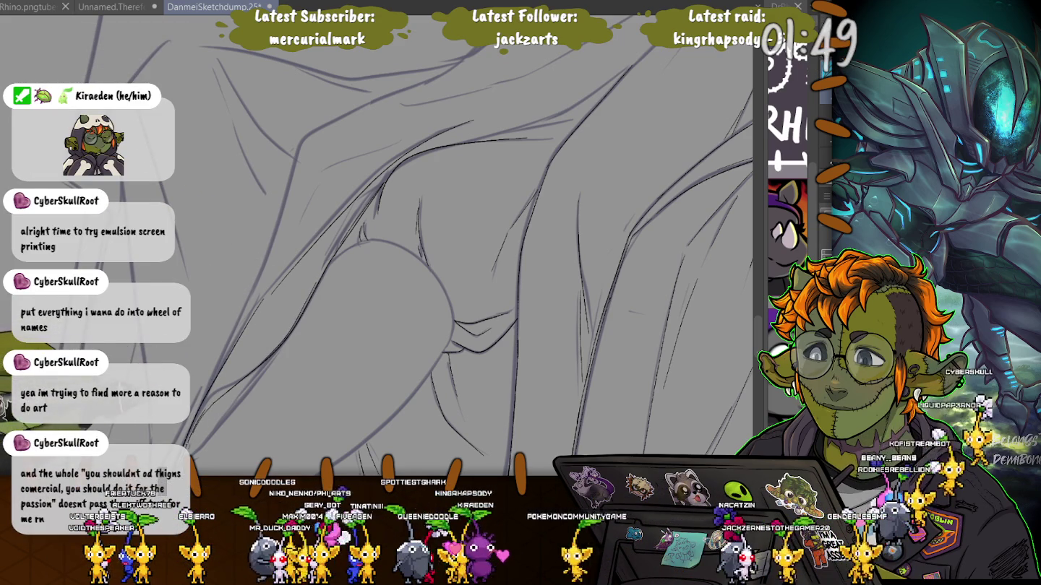
Ink over a faint sketched drapery fold to make it a solid line
{"action": "scroll", "coordinate": [465, 256], "scroll_direction": "down", "scroll_amount": 2}
{"action": "scroll", "coordinate": [465, 257], "scroll_direction": "down", "scroll_amount": 1}
{"action": "scroll", "coordinate": [465, 258], "scroll_direction": "down", "scroll_amount": 2}
{"action": "scroll", "coordinate": [465, 257], "scroll_direction": "down", "scroll_amount": 2}
{"action": "scroll", "coordinate": [189, 148], "scroll_direction": "down", "scroll_amount": 1}
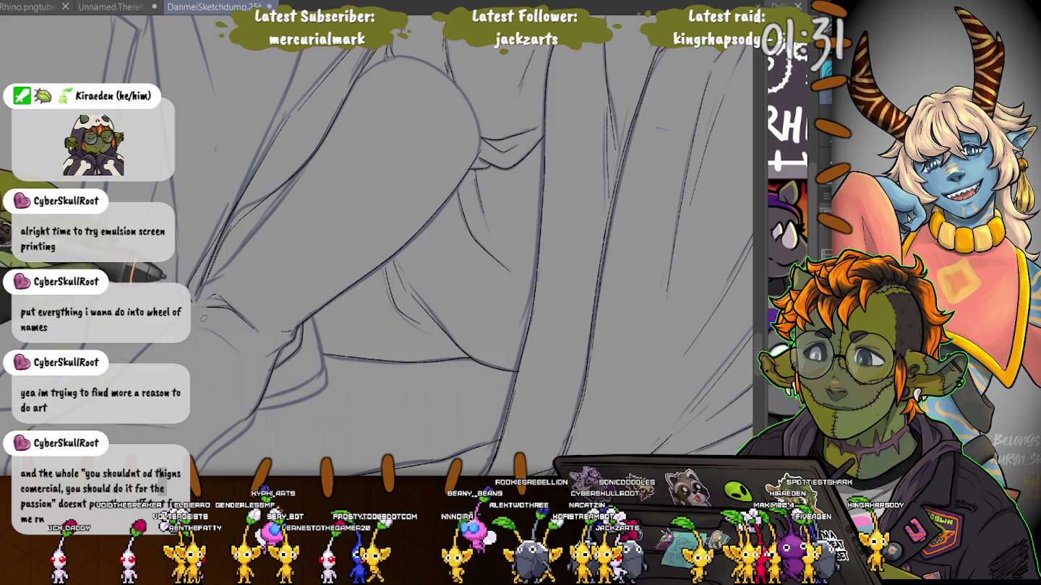
{"action": "left_click_drag", "start_coordinate": [505, 253], "coordinate": [391, 316]}
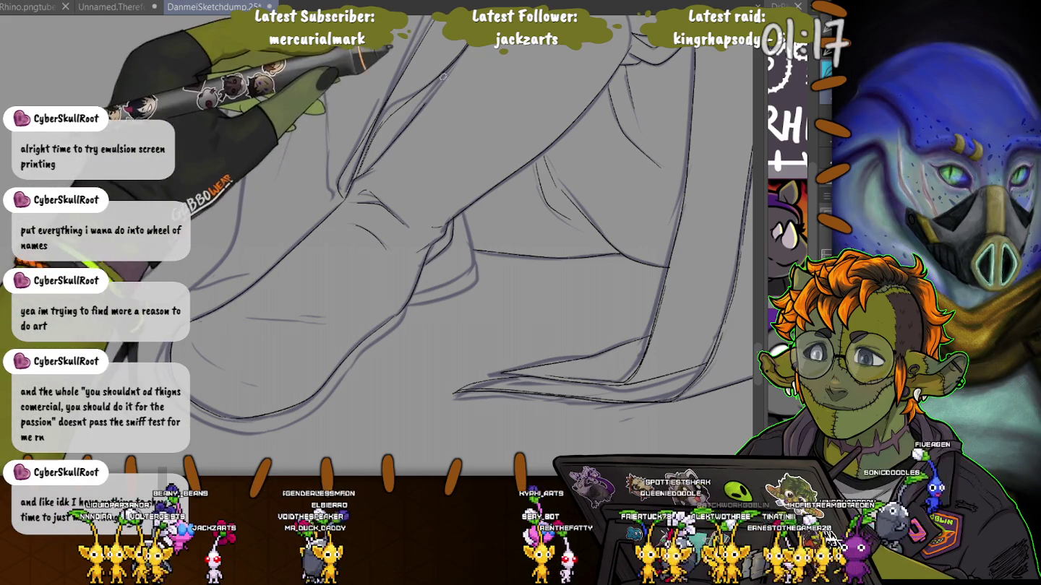
{"action": "left_click_drag", "start_coordinate": [246, 318], "coordinate": [325, 316]}
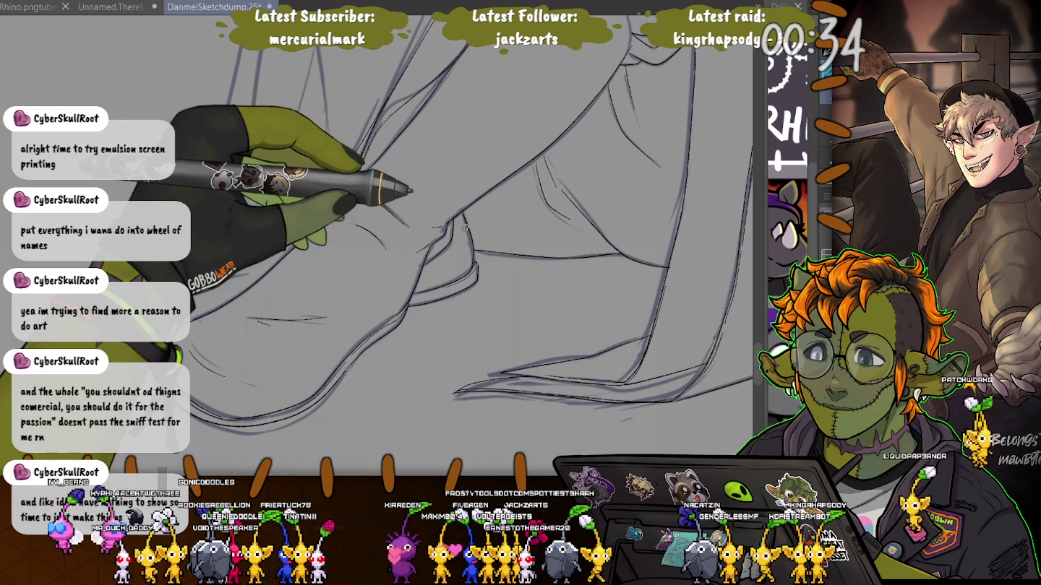
Draw a new fold line in the lower drapery of the robe
{"action": "left_click_drag", "start_coordinate": [465, 227], "coordinate": [357, 386]}
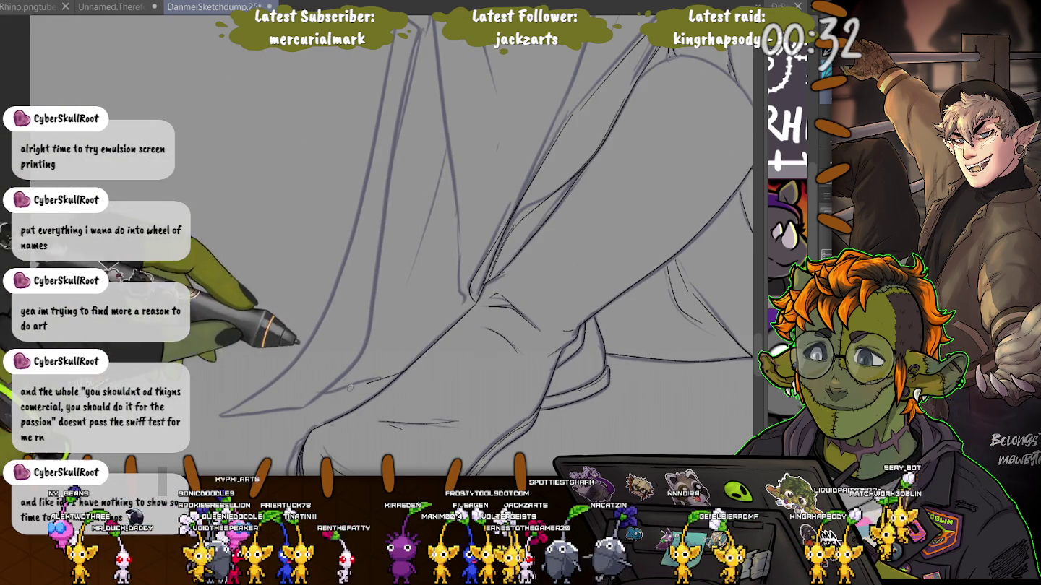
{"action": "left_click_drag", "start_coordinate": [206, 414], "coordinate": [322, 329]}
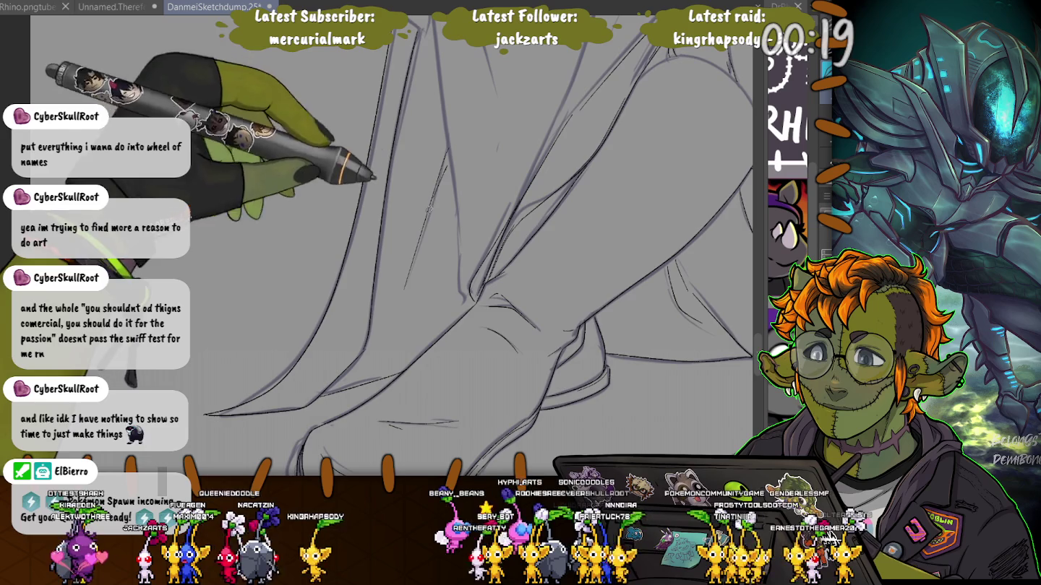
{"action": "scroll", "coordinate": [478, 246], "scroll_direction": "down", "scroll_amount": 2}
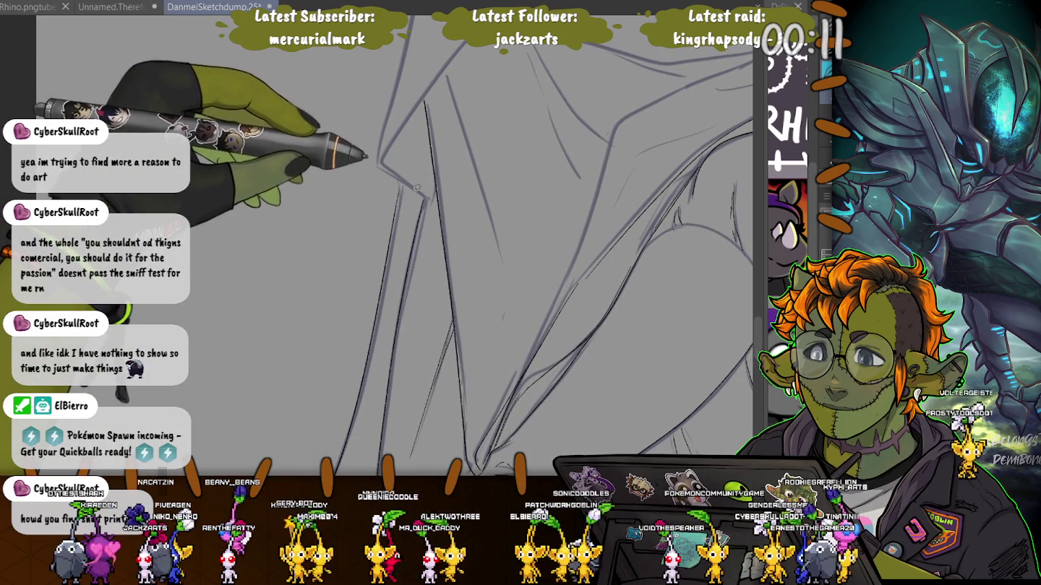
{"action": "scroll", "coordinate": [417, 192], "scroll_direction": "up", "scroll_amount": 2}
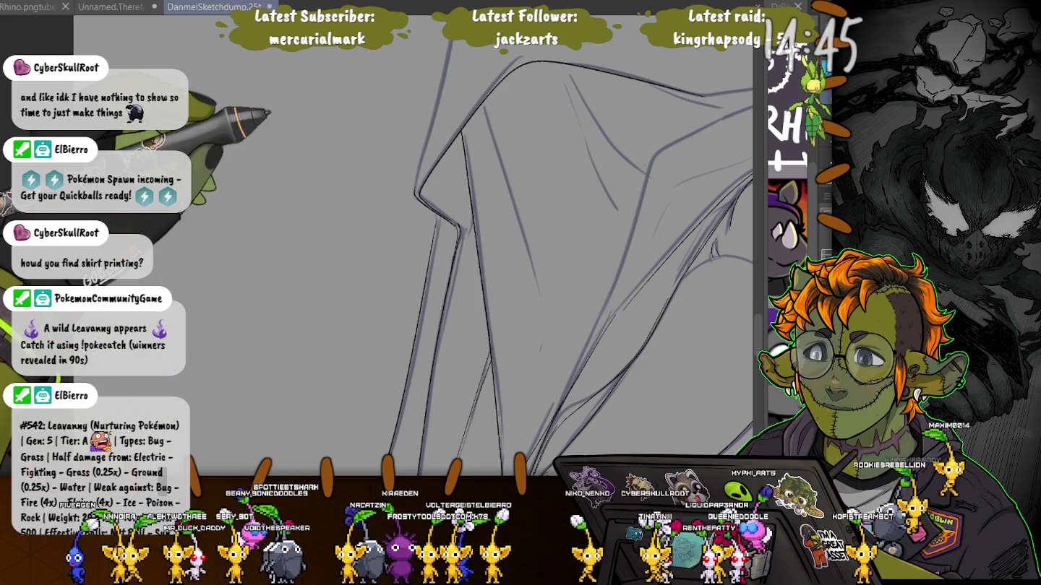
{"action": "scroll", "coordinate": [571, 257], "scroll_direction": "up", "scroll_amount": 2}
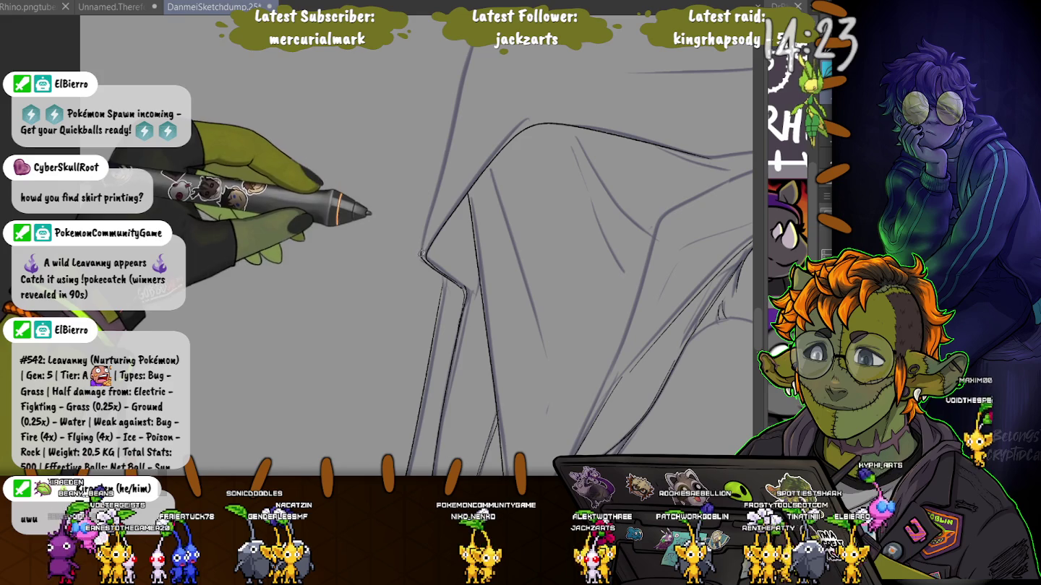
Pan and zoom across the drapery toward the sketched hand, hair and head lines
{"action": "left_click_drag", "start_coordinate": [436, 200], "coordinate": [429, 353]}
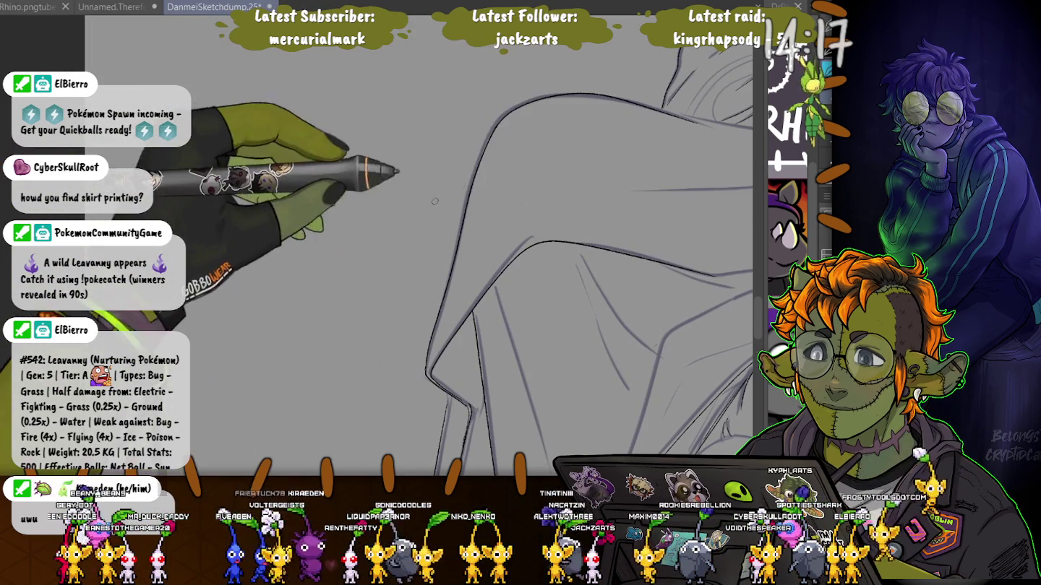
{"action": "left_click_drag", "start_coordinate": [517, 104], "coordinate": [480, 103]}
{"action": "left_click_drag", "start_coordinate": [506, 253], "coordinate": [399, 188]}
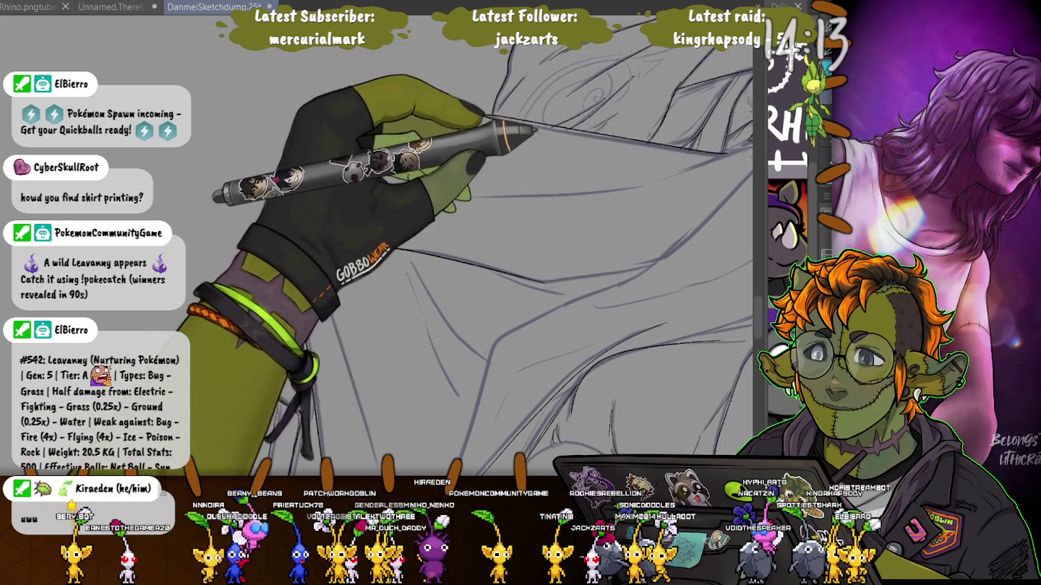
{"action": "left_click_drag", "start_coordinate": [471, 252], "coordinate": [470, 296]}
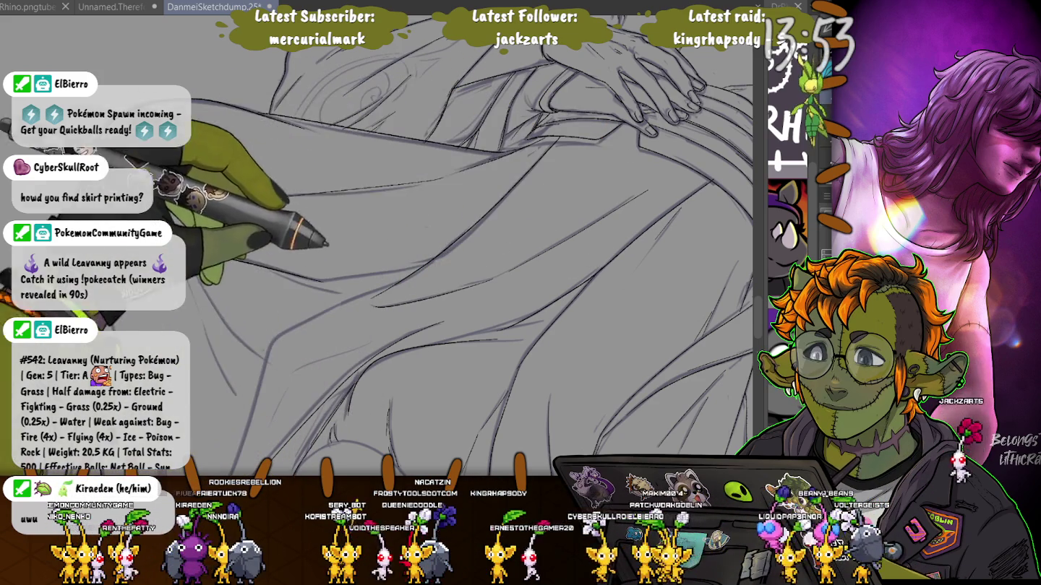
{"action": "scroll", "coordinate": [396, 285], "scroll_direction": "up", "scroll_amount": 3}
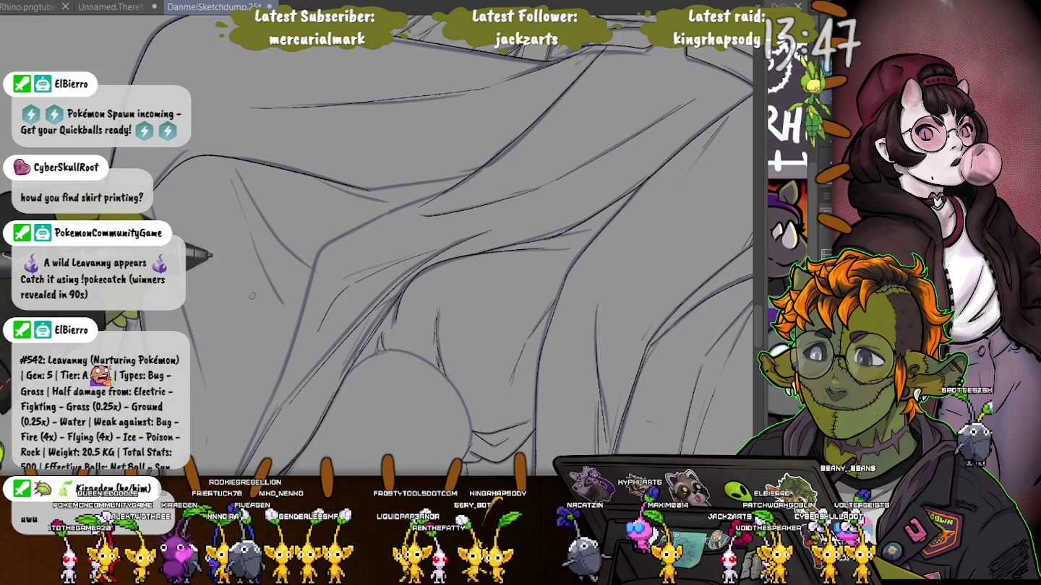
{"action": "scroll", "coordinate": [252, 291], "scroll_direction": "down", "scroll_amount": 2}
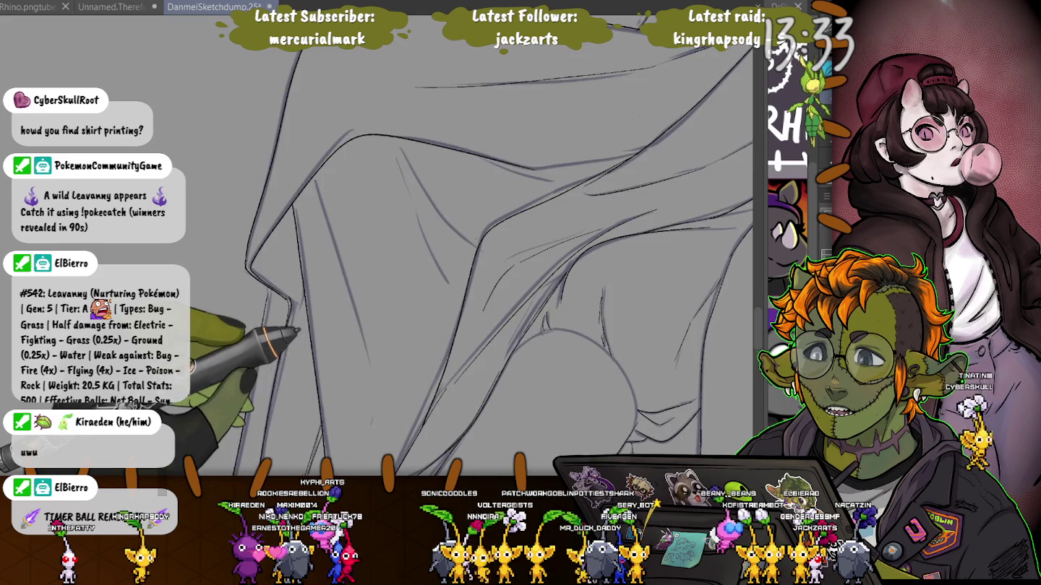
{"action": "scroll", "coordinate": [297, 334], "scroll_direction": "down", "scroll_amount": 3}
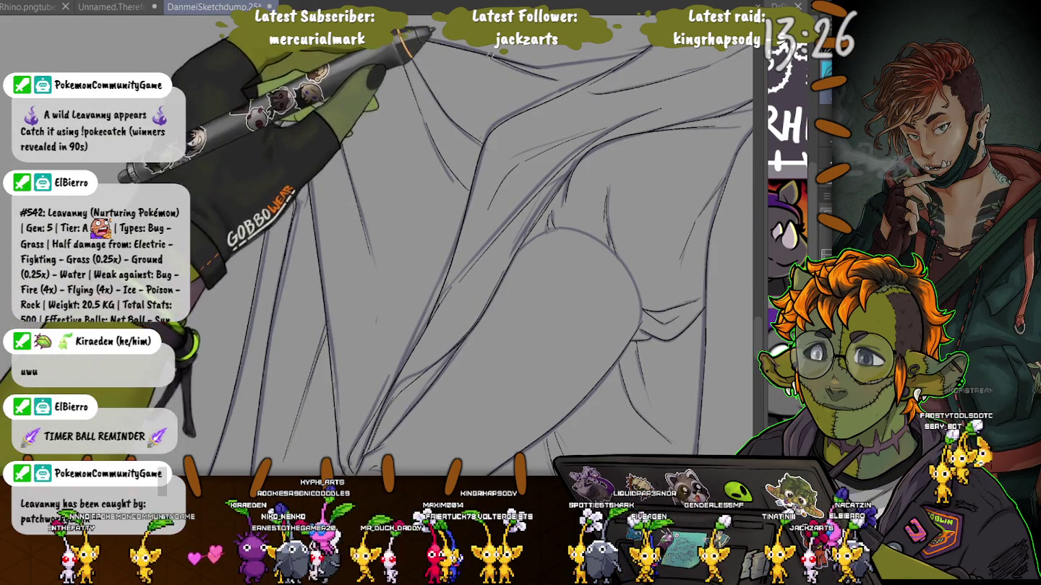
{"action": "left_click_drag", "start_coordinate": [354, 75], "coordinate": [342, 174]}
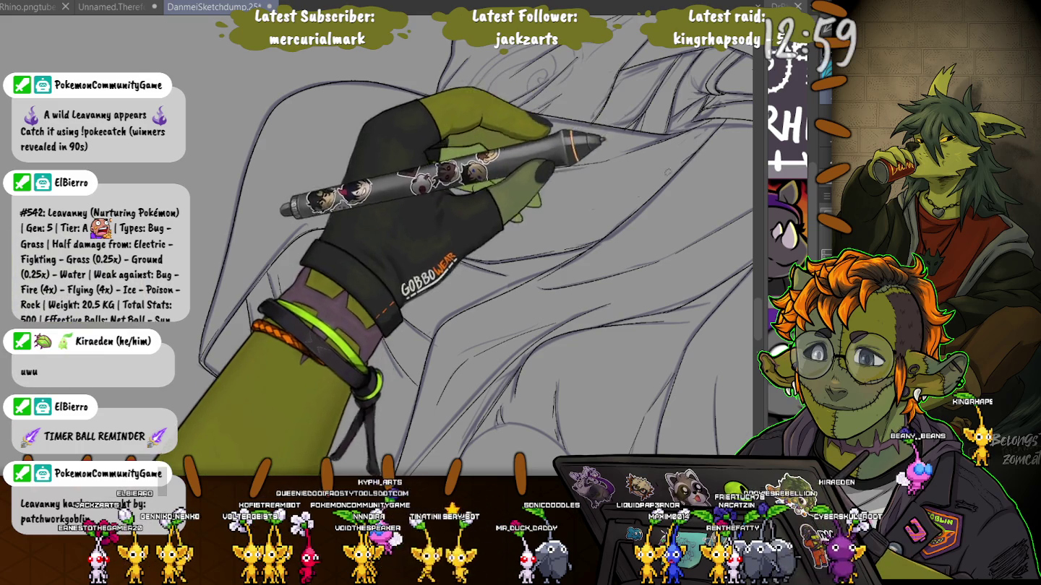
{"action": "scroll", "coordinate": [229, 151], "scroll_direction": "down", "scroll_amount": 10}
{"action": "scroll", "coordinate": [230, 151], "scroll_direction": "up", "scroll_amount": 10}
{"action": "scroll", "coordinate": [290, 217], "scroll_direction": "up", "scroll_amount": 3}
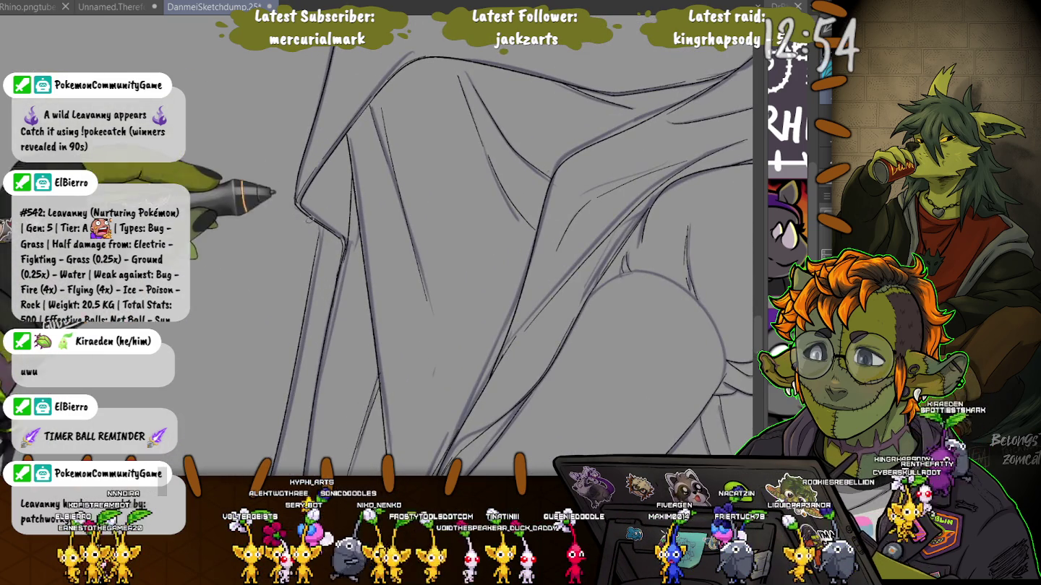
{"action": "scroll", "coordinate": [295, 237], "scroll_direction": "down", "scroll_amount": 3}
{"action": "scroll", "coordinate": [295, 236], "scroll_direction": "down", "scroll_amount": 10}
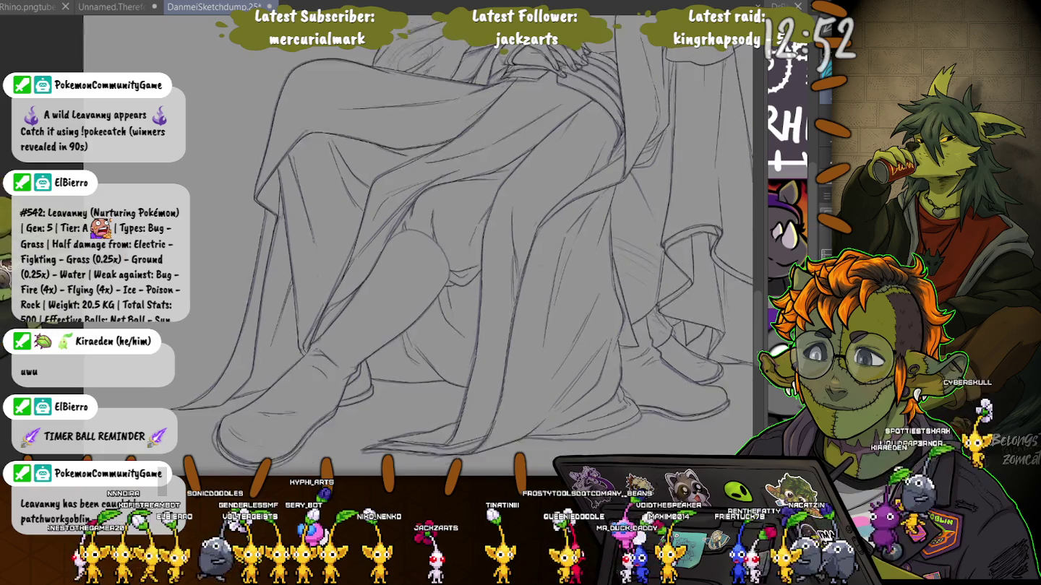
{"action": "scroll", "coordinate": [462, 231], "scroll_direction": "up", "scroll_amount": 5}
{"action": "scroll", "coordinate": [463, 231], "scroll_direction": "up", "scroll_amount": 2}
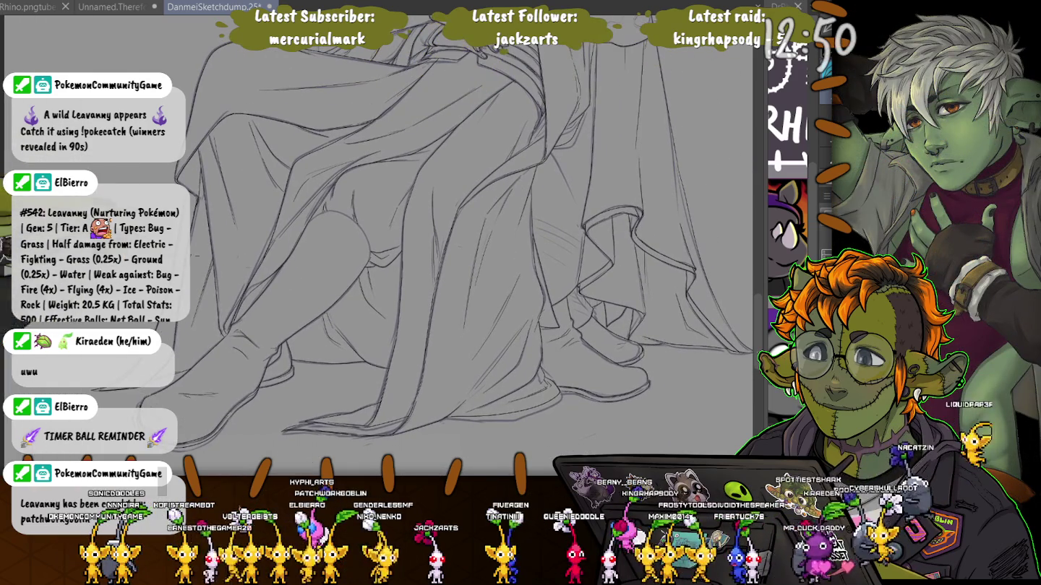
{"action": "scroll", "coordinate": [462, 246], "scroll_direction": "up", "scroll_amount": 8}
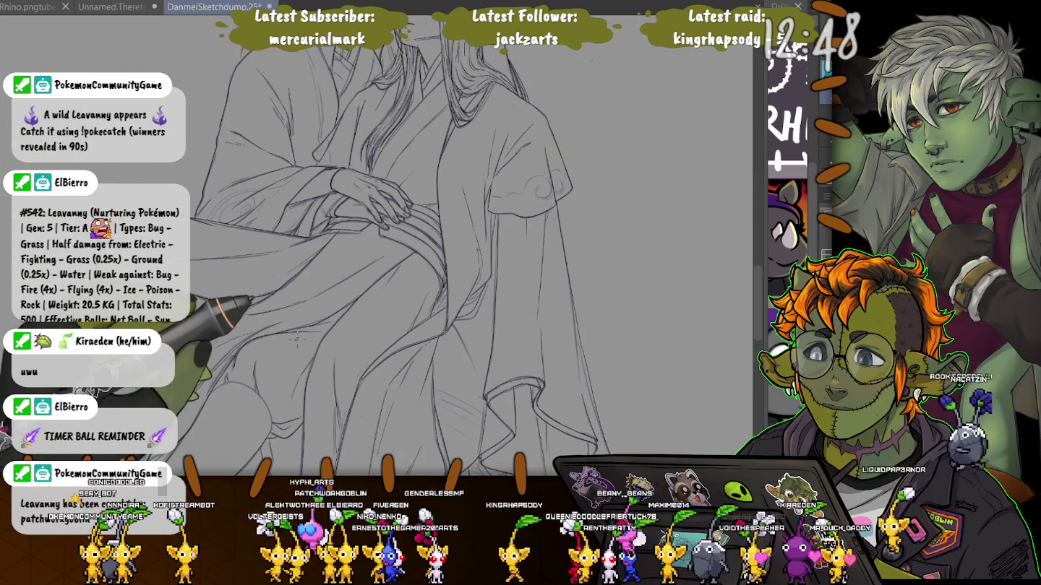
{"action": "scroll", "coordinate": [463, 245], "scroll_direction": "down", "scroll_amount": 3}
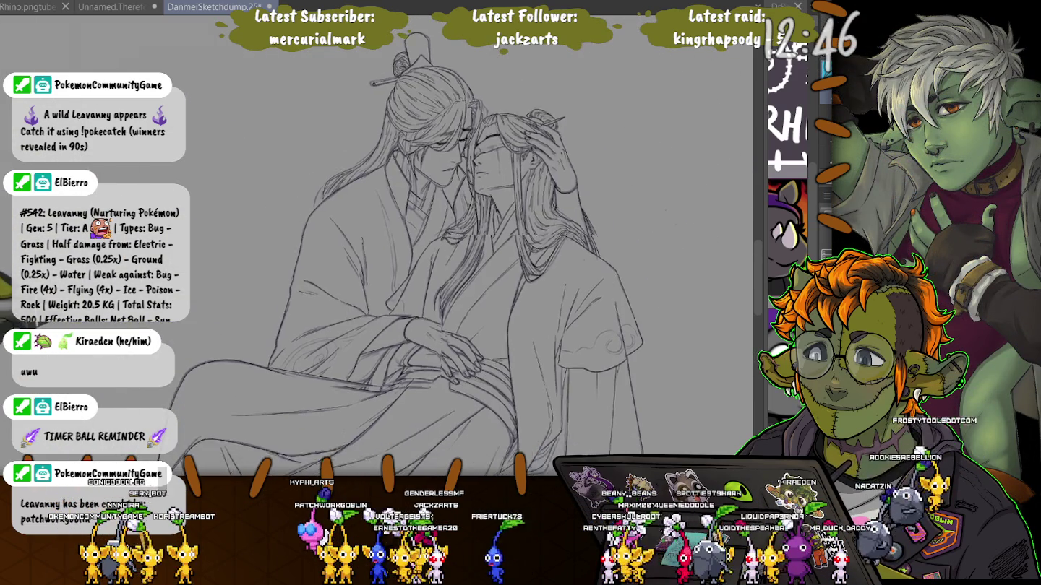
{"action": "scroll", "coordinate": [463, 245], "scroll_direction": "down", "scroll_amount": 5}
{"action": "scroll", "coordinate": [463, 246], "scroll_direction": "down", "scroll_amount": 2}
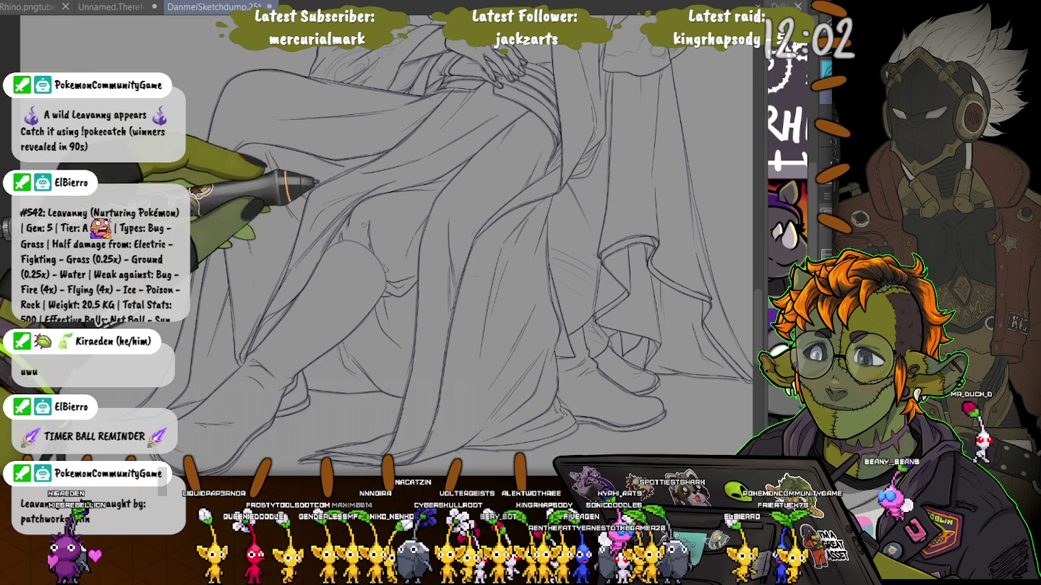
{"action": "scroll", "coordinate": [290, 195], "scroll_direction": "up", "scroll_amount": 3}
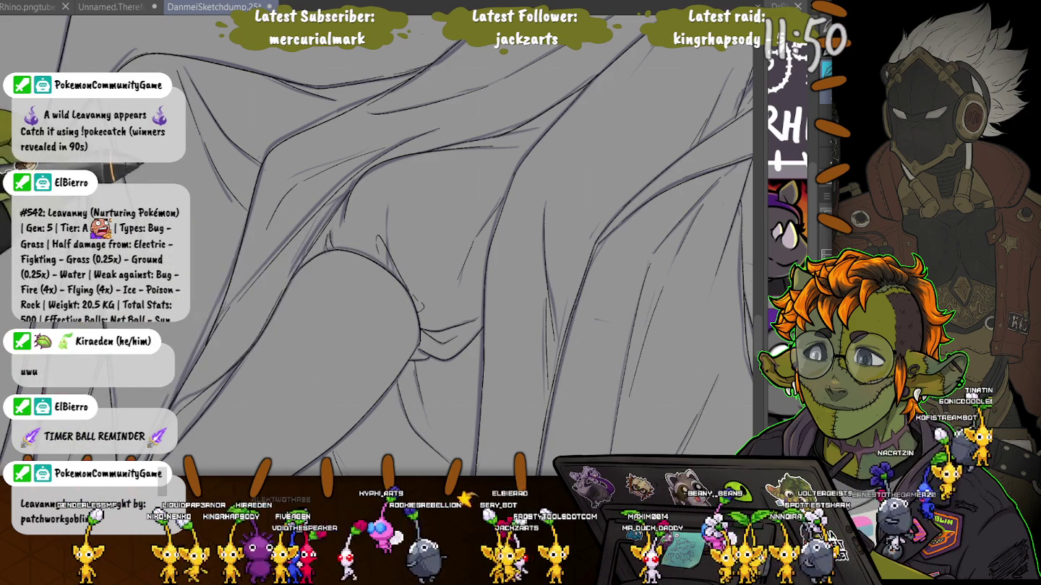
{"action": "left_click_drag", "start_coordinate": [417, 322], "coordinate": [193, 361]}
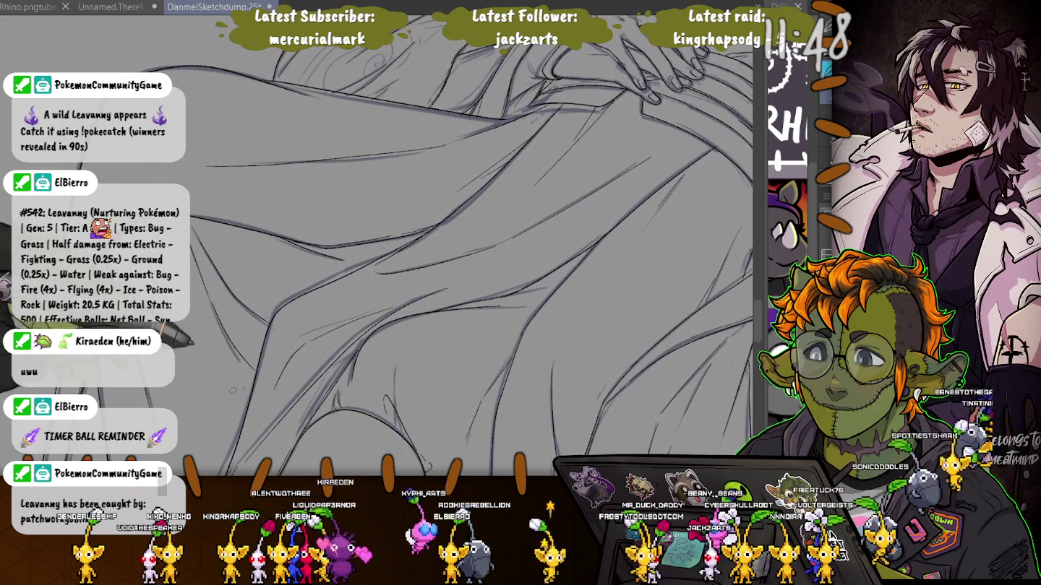
{"action": "left_click_drag", "start_coordinate": [344, 300], "coordinate": [258, 357]}
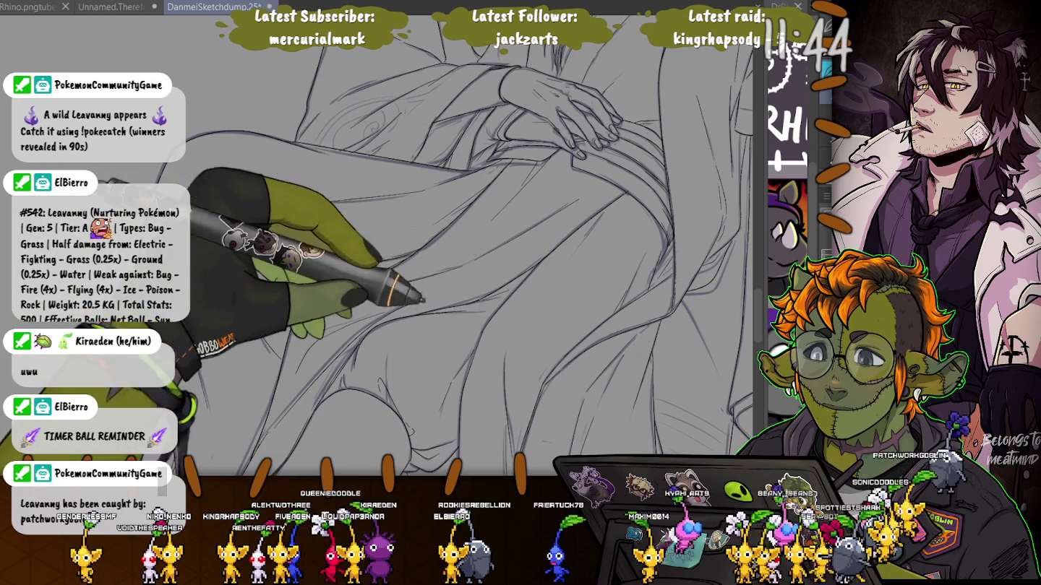
{"action": "left_click_drag", "start_coordinate": [499, 337], "coordinate": [450, 190]}
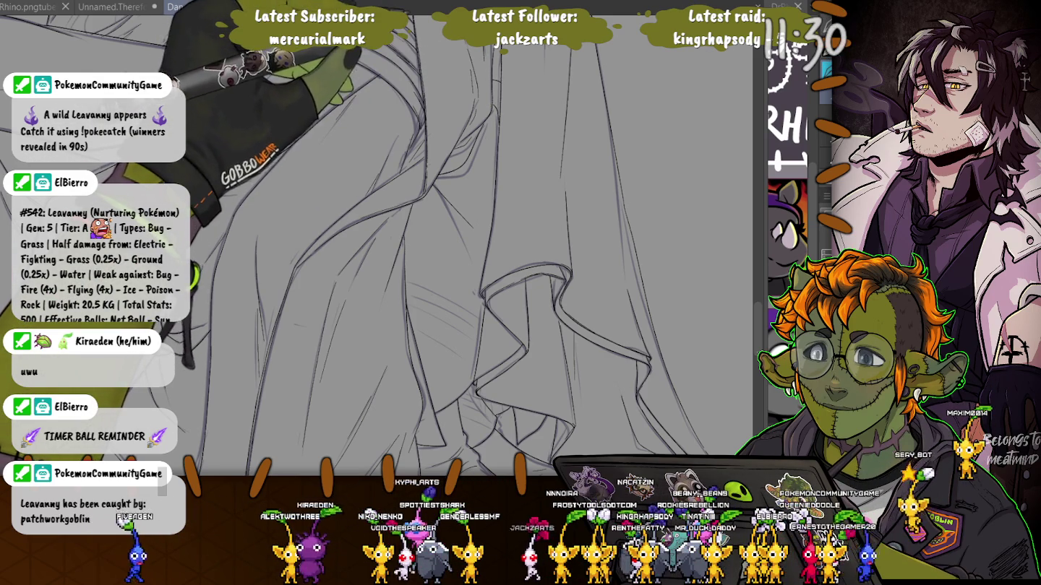
{"action": "scroll", "coordinate": [282, 238], "scroll_direction": "down", "scroll_amount": 5}
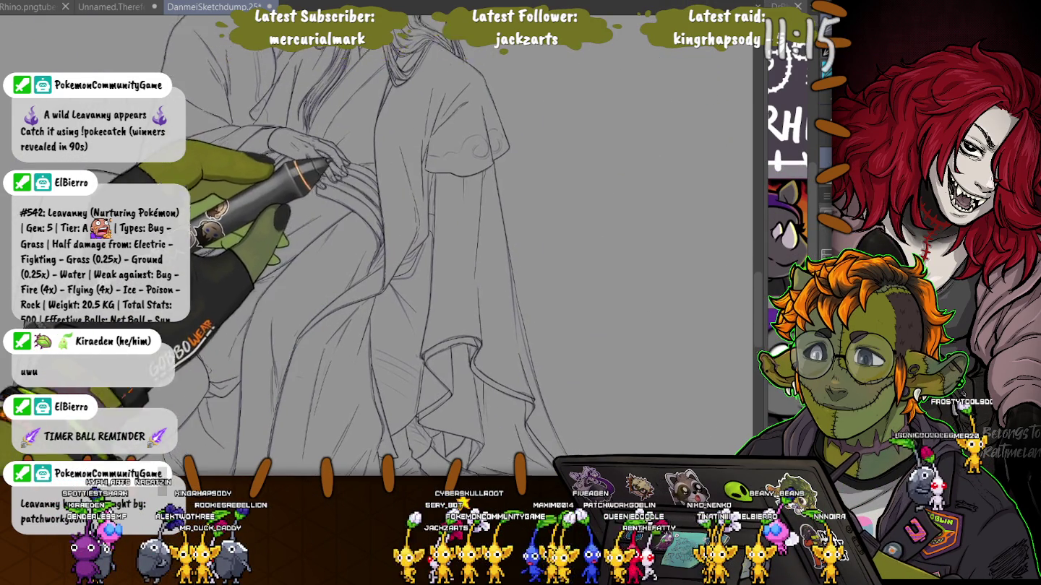
{"action": "scroll", "coordinate": [376, 246], "scroll_direction": "up", "scroll_amount": 3}
{"action": "scroll", "coordinate": [369, 261], "scroll_direction": "up", "scroll_amount": 2}
{"action": "scroll", "coordinate": [369, 262], "scroll_direction": "up", "scroll_amount": 2}
{"action": "scroll", "coordinate": [370, 262], "scroll_direction": "up", "scroll_amount": 2}
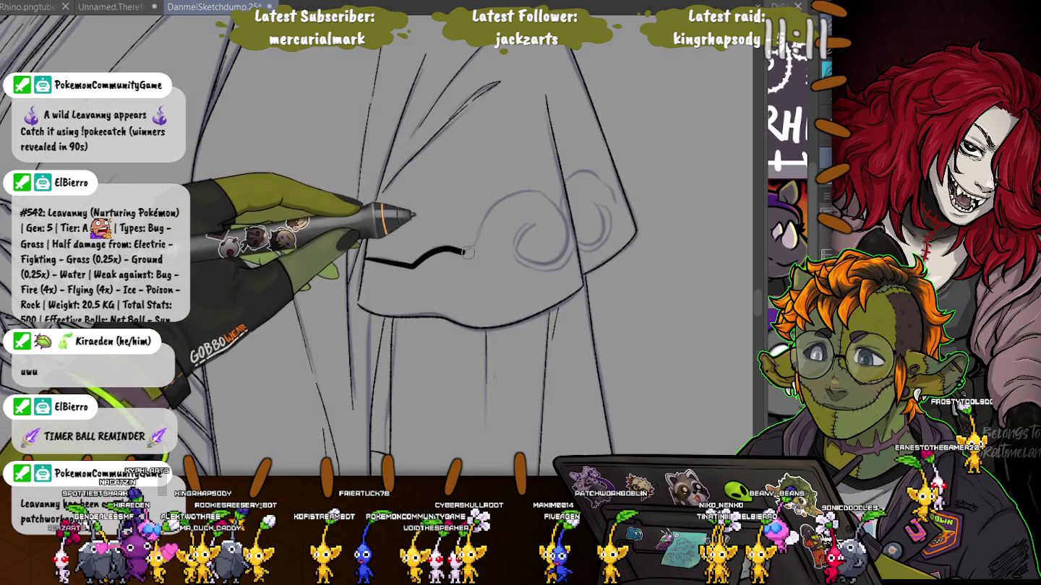
Ink a swirling cloud outline across the sleeve and fill the band solid black
{"action": "left_click_drag", "start_coordinate": [481, 231], "coordinate": [521, 257]}
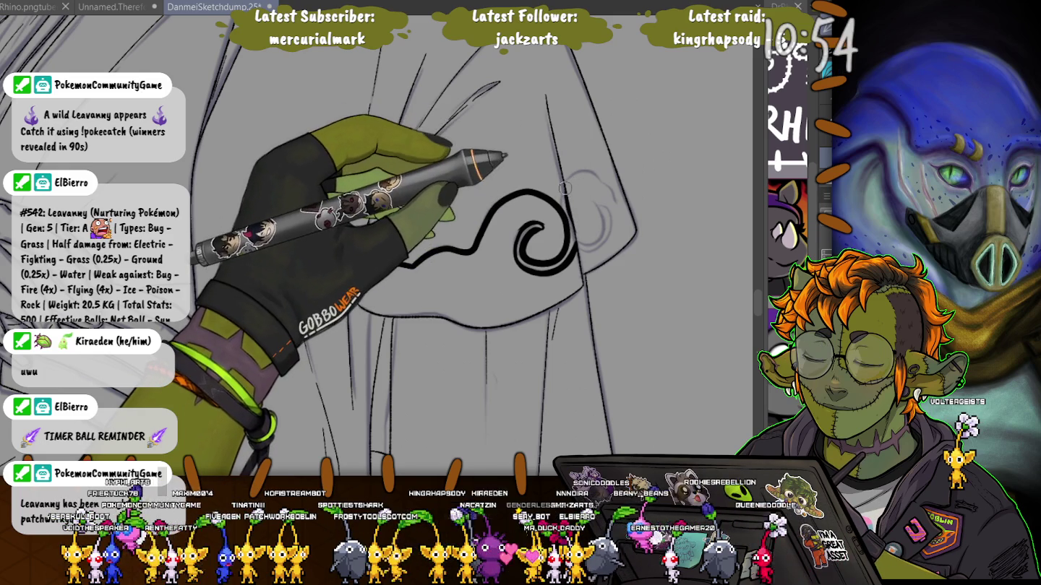
{"action": "left_click_drag", "start_coordinate": [537, 190], "coordinate": [615, 196]}
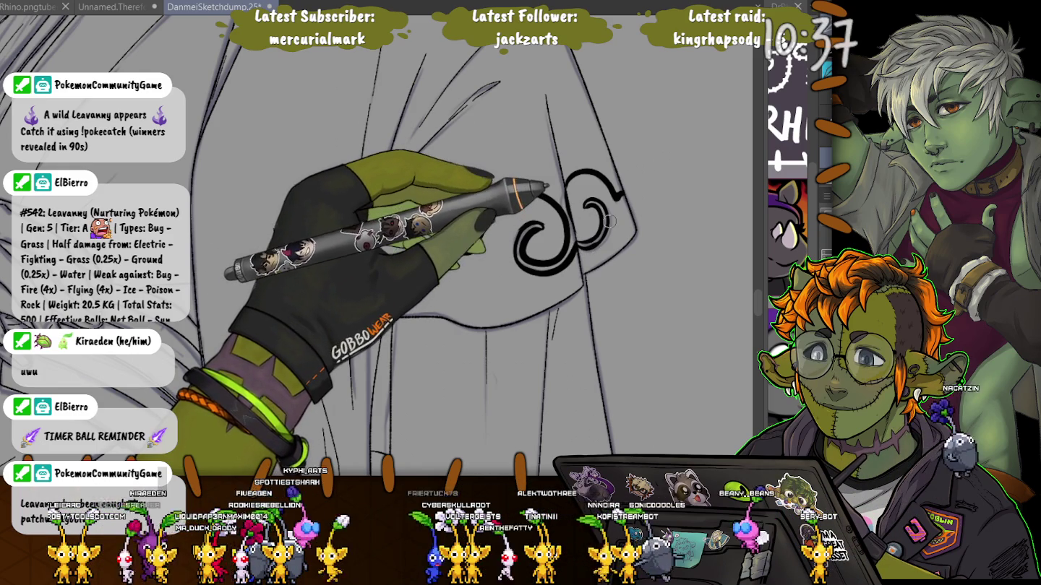
{"action": "left_click_drag", "start_coordinate": [517, 217], "coordinate": [366, 258]}
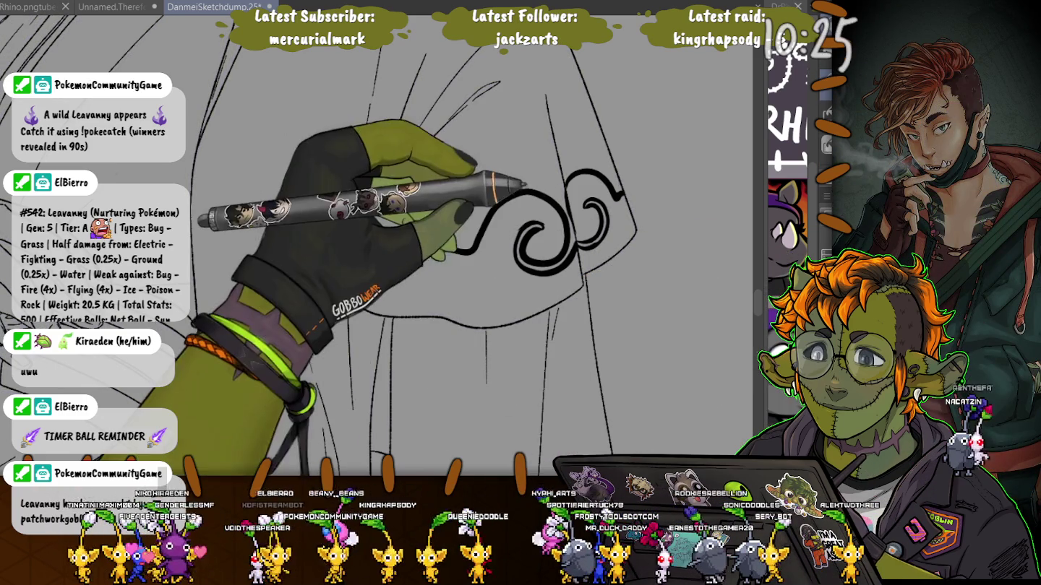
{"action": "left_click", "coordinate": [608, 225]}
{"action": "left_click", "coordinate": [471, 289]}
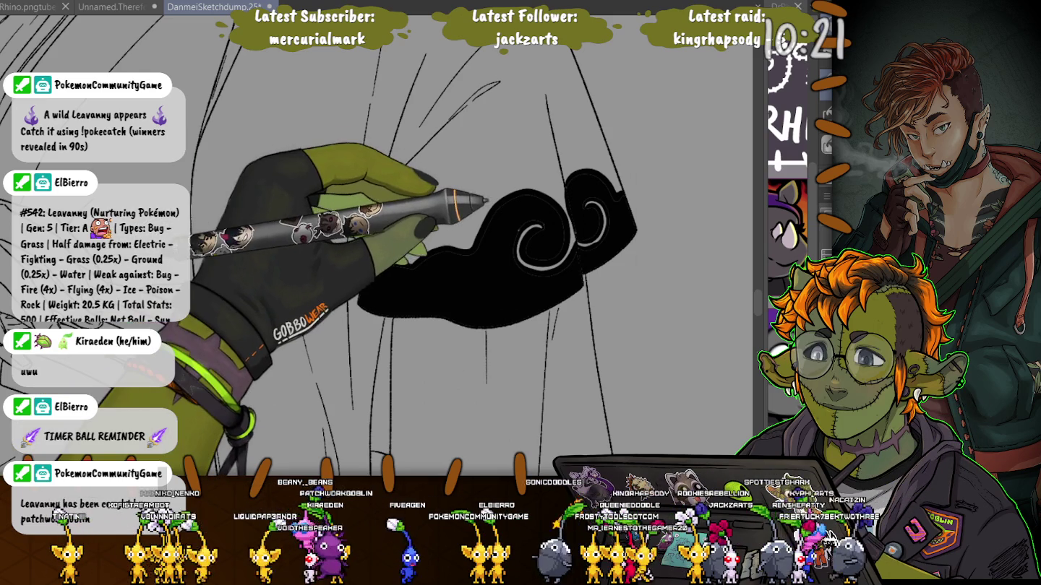
{"action": "key", "text": "ctrl+z"}
{"action": "key", "text": "ctrl+z"}
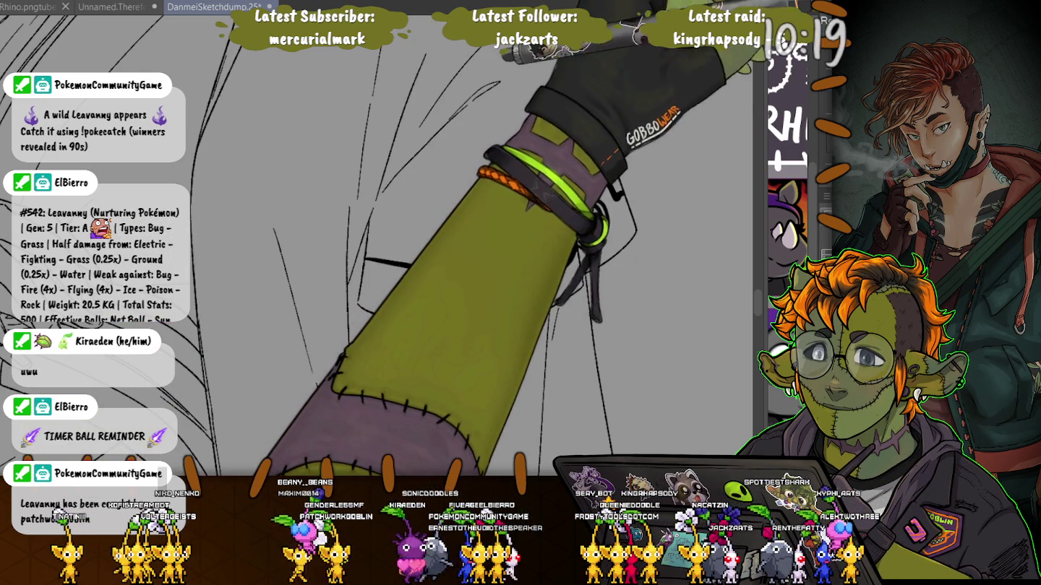
{"action": "key", "text": "ctrl+y"}
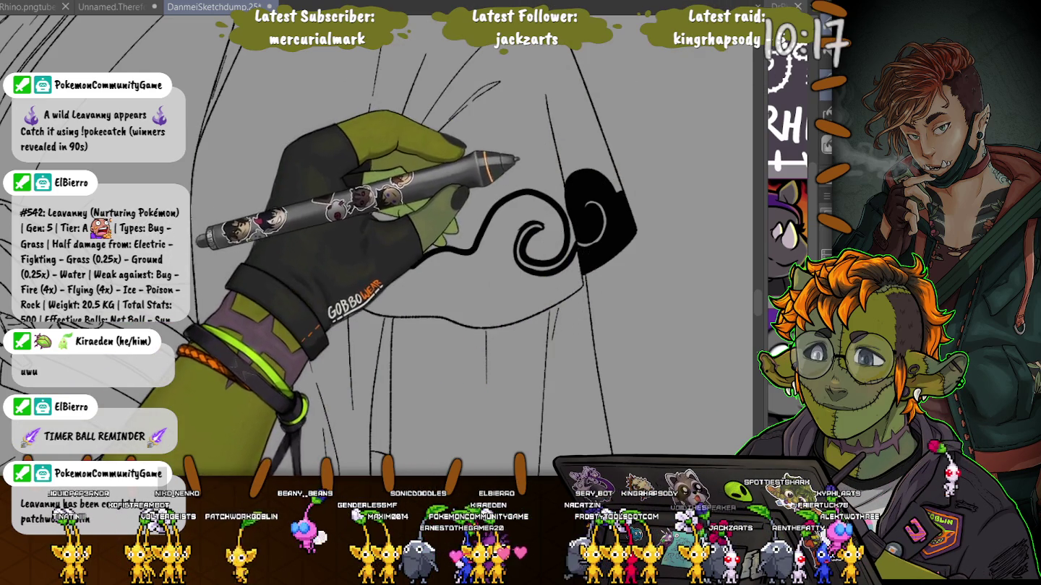
{"action": "key", "text": "ctrl+y"}
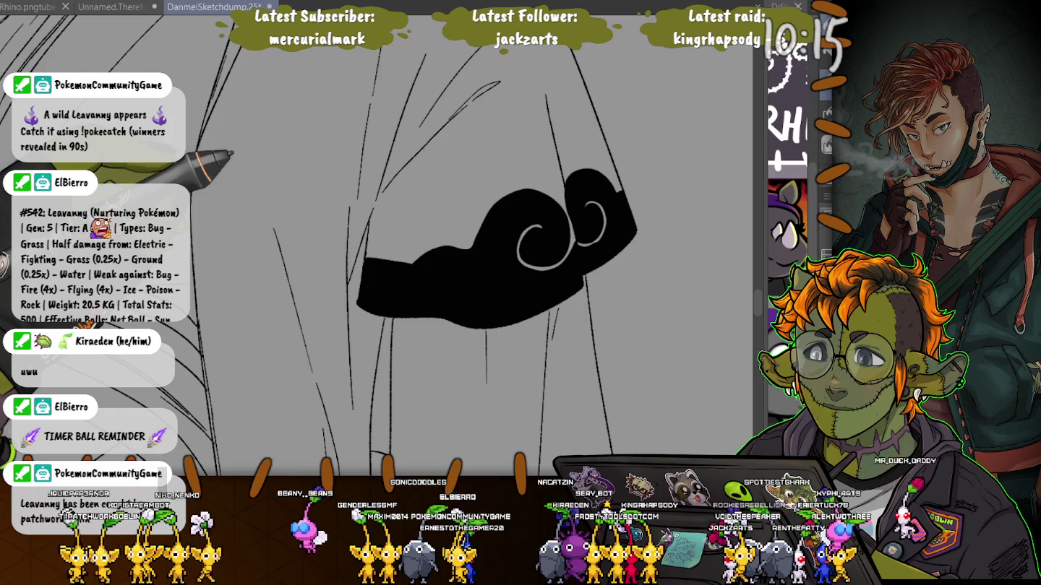
Outline a small second cloud by the hands, hide the sketch layer, and fill it black
{"action": "scroll", "coordinate": [192, 128], "scroll_direction": "left", "scroll_amount": 5}
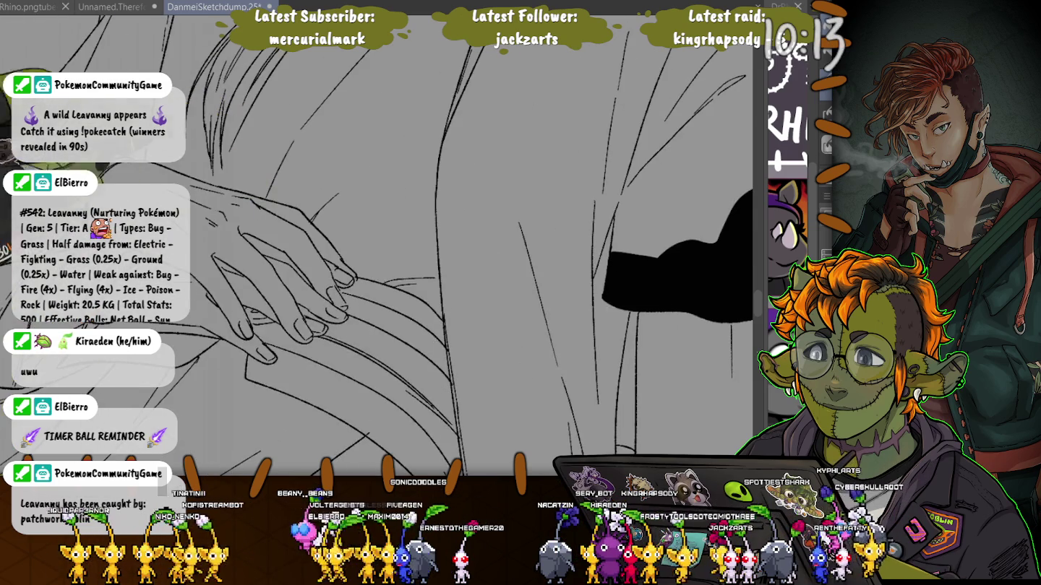
{"action": "scroll", "coordinate": [434, 253], "scroll_direction": "up", "scroll_amount": 2}
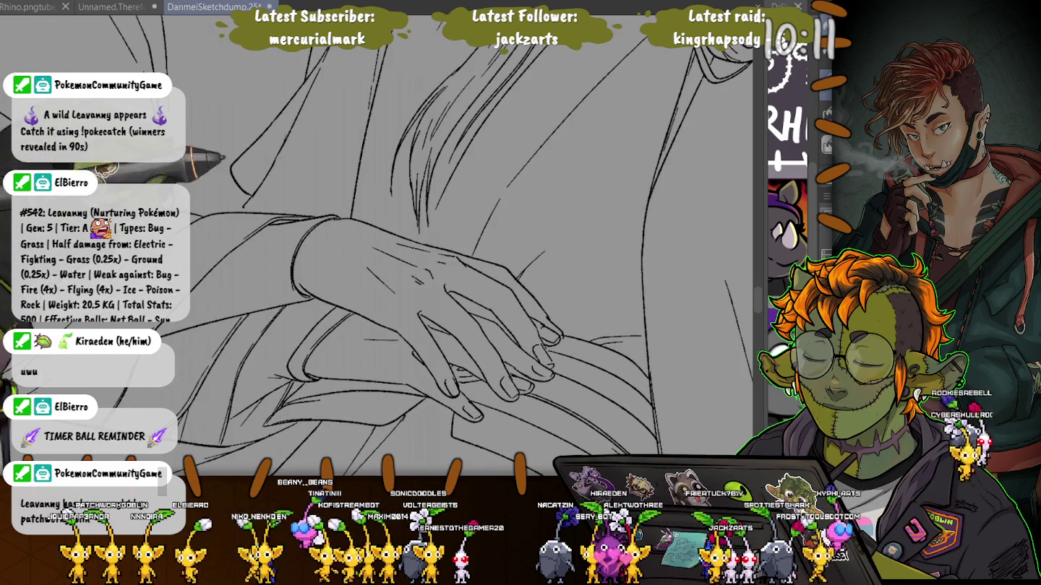
{"action": "scroll", "coordinate": [433, 253], "scroll_direction": "up", "scroll_amount": 5}
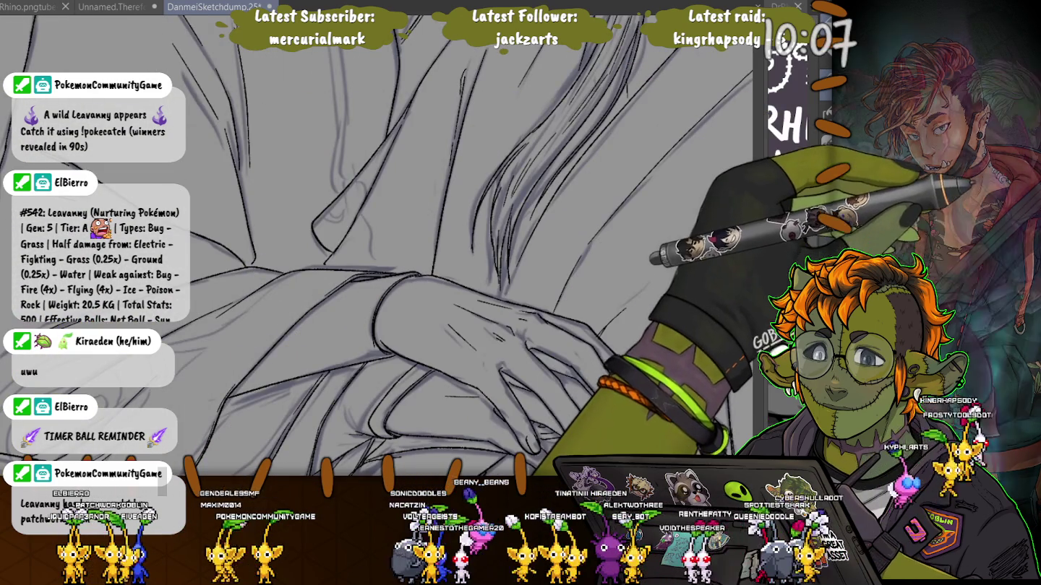
{"action": "left_click_drag", "start_coordinate": [358, 211], "coordinate": [377, 271]}
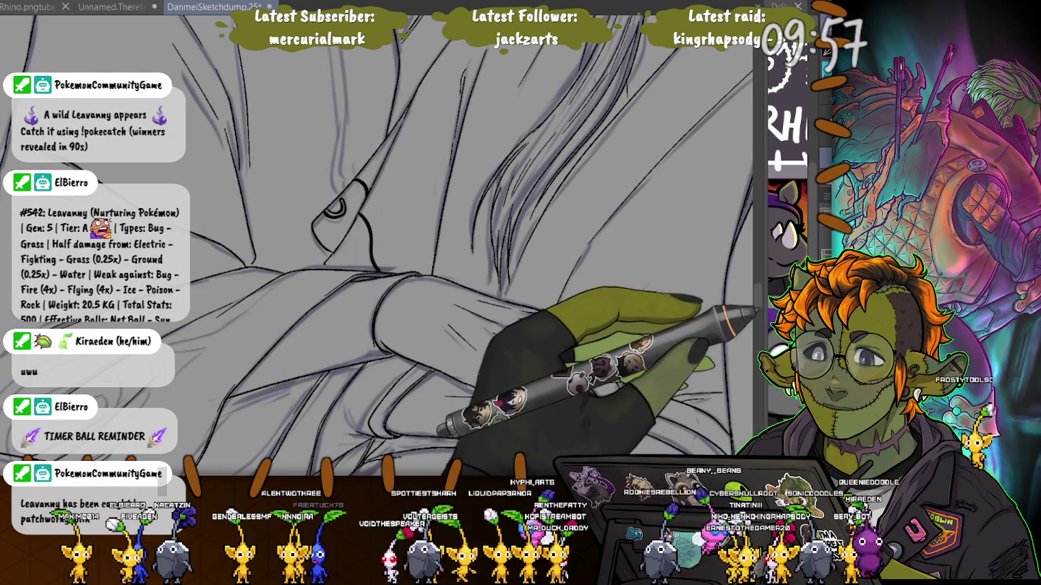
{"action": "key", "text": "h"}
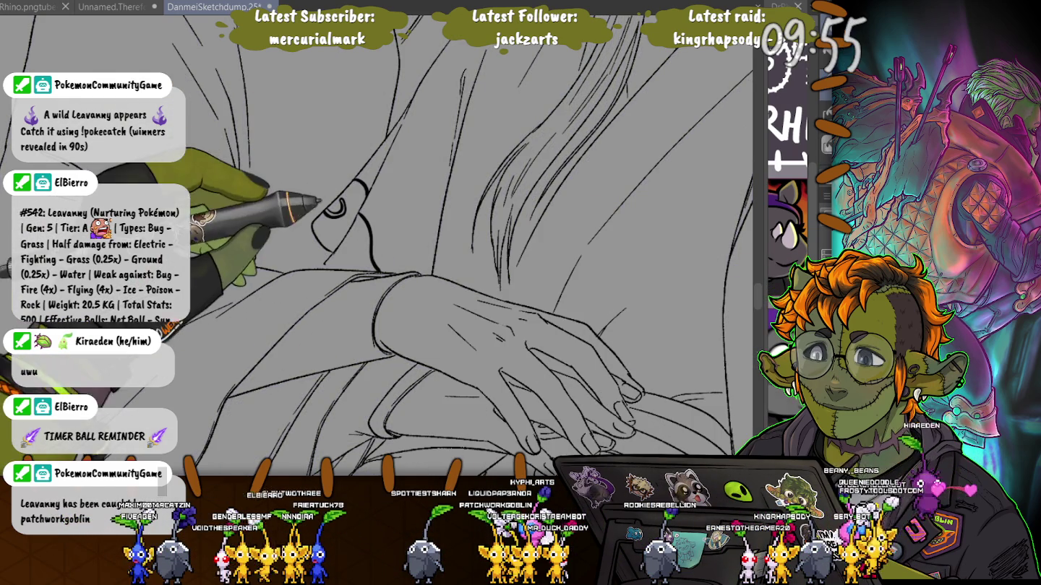
{"action": "left_click", "coordinate": [353, 246]}
{"action": "left_click", "coordinate": [339, 205]}
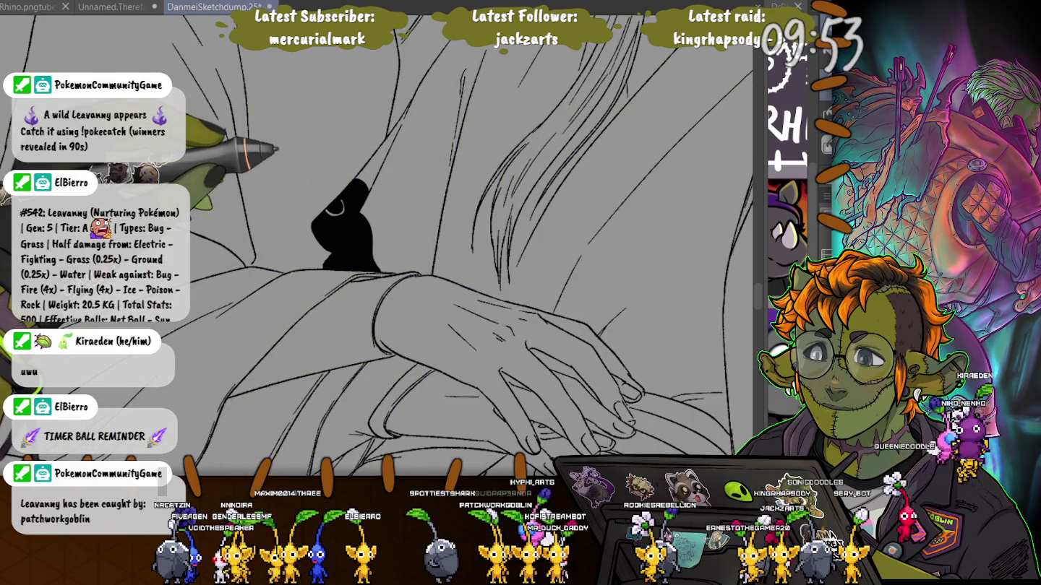
{"action": "left_click_drag", "start_coordinate": [550, 325], "coordinate": [391, 332]}
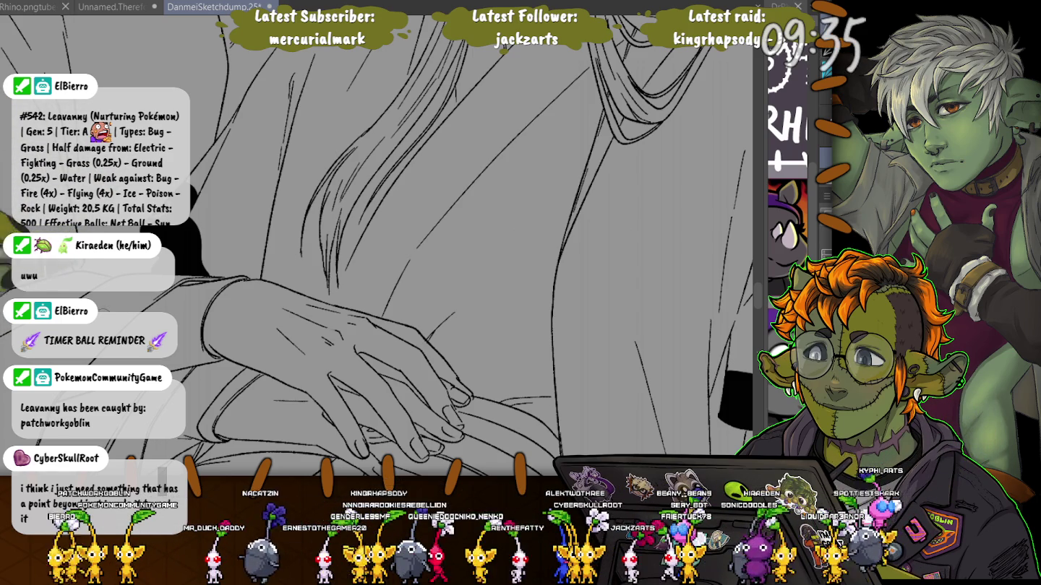
{"action": "scroll", "coordinate": [110, 298], "scroll_direction": "down", "scroll_amount": 3}
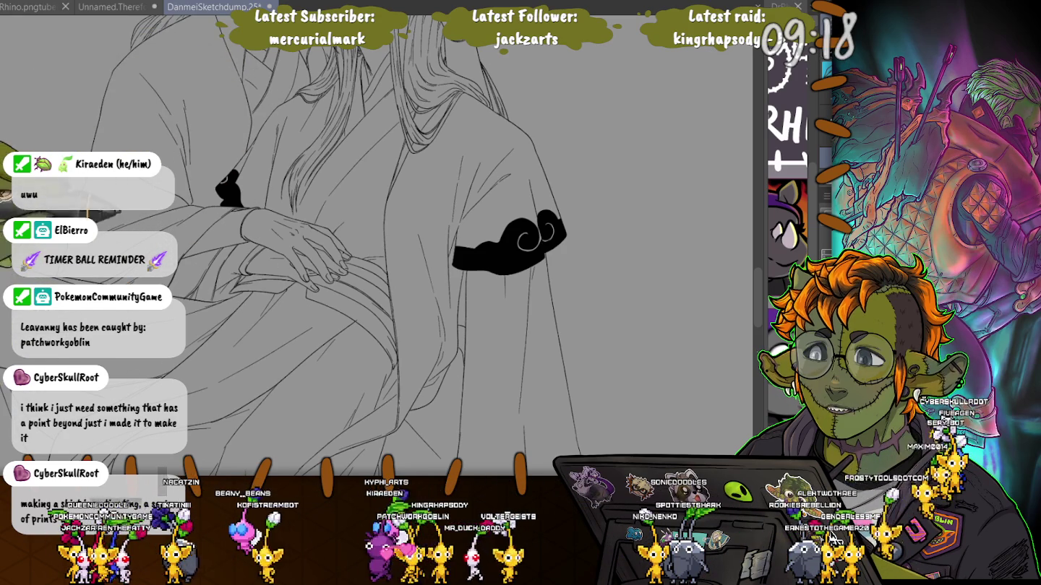
{"action": "scroll", "coordinate": [131, 274], "scroll_direction": "up", "scroll_amount": 2}
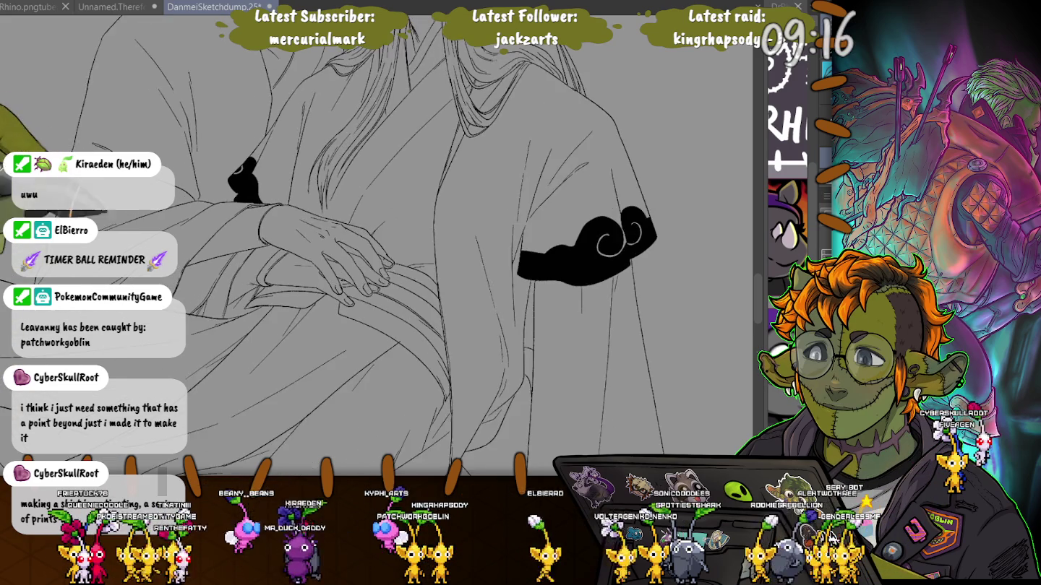
{"action": "scroll", "coordinate": [130, 275], "scroll_direction": "up", "scroll_amount": 2}
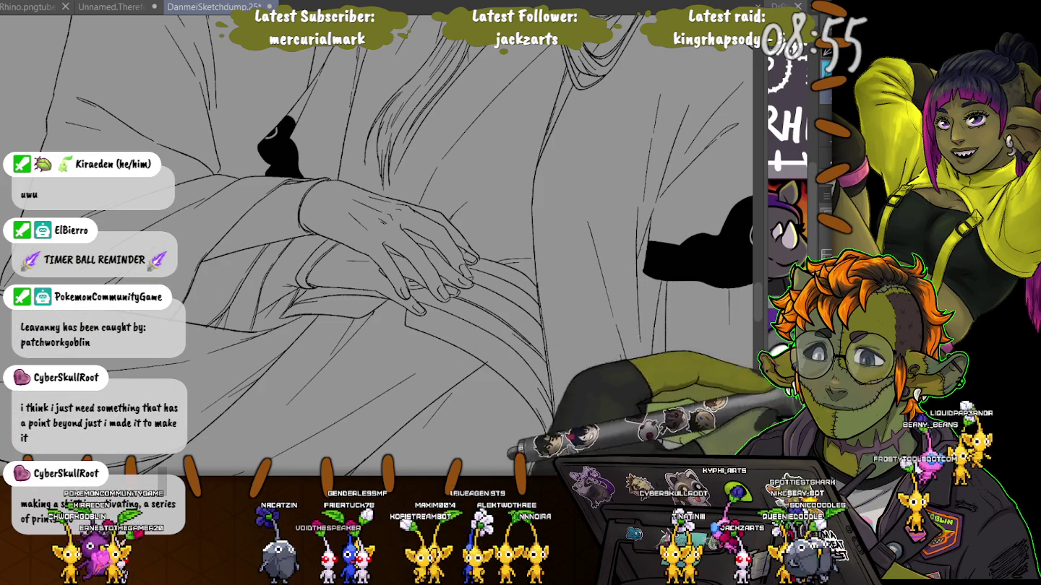
Ink the outer curve of a spiral swirl left of the clasped hands, redrawing it once
{"action": "left_click_drag", "start_coordinate": [433, 268], "coordinate": [636, 238]}
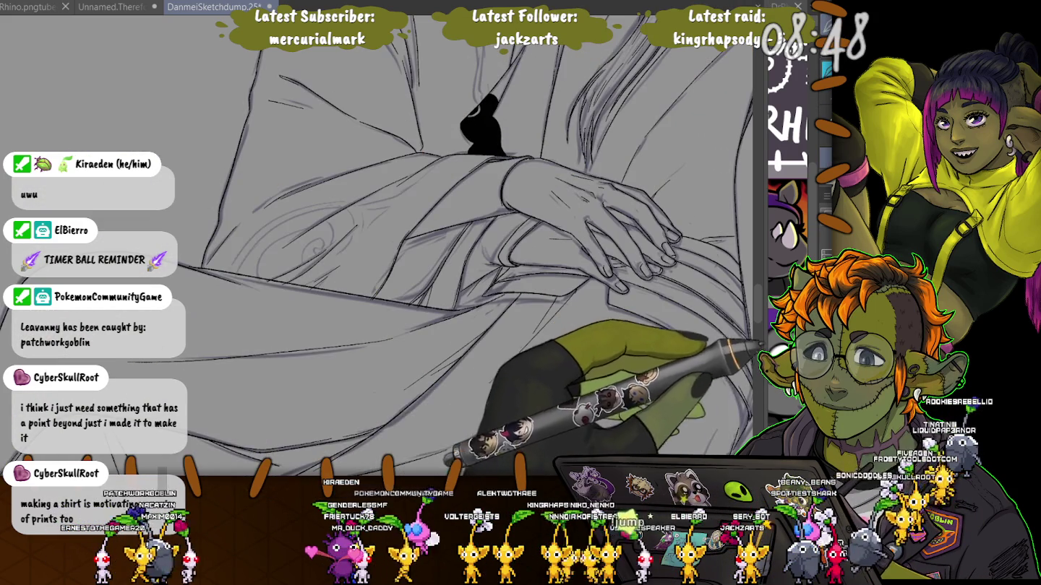
{"action": "key", "text": "ctrl+z"}
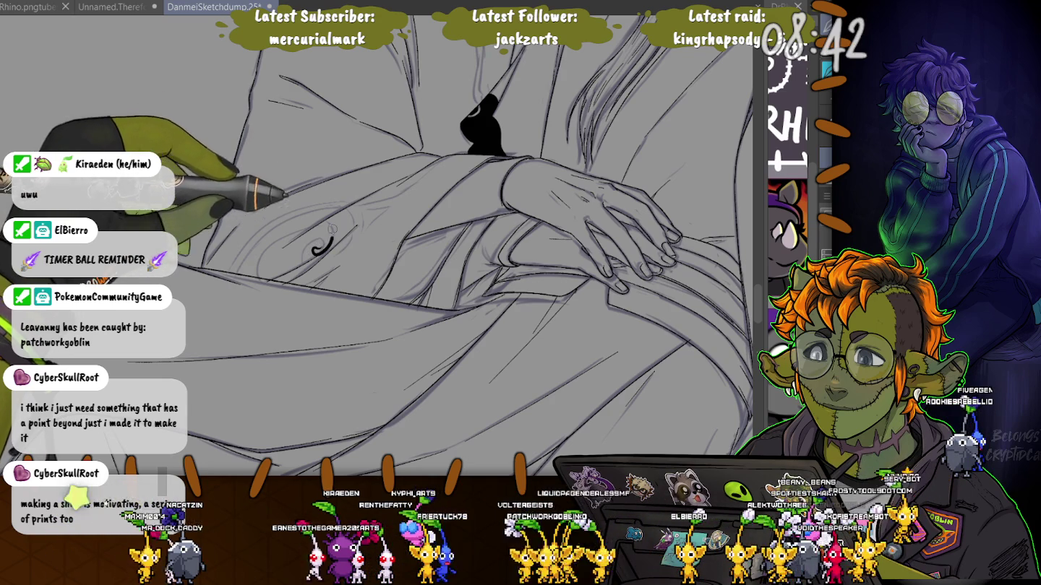
{"action": "left_click_drag", "start_coordinate": [331, 232], "coordinate": [307, 221]}
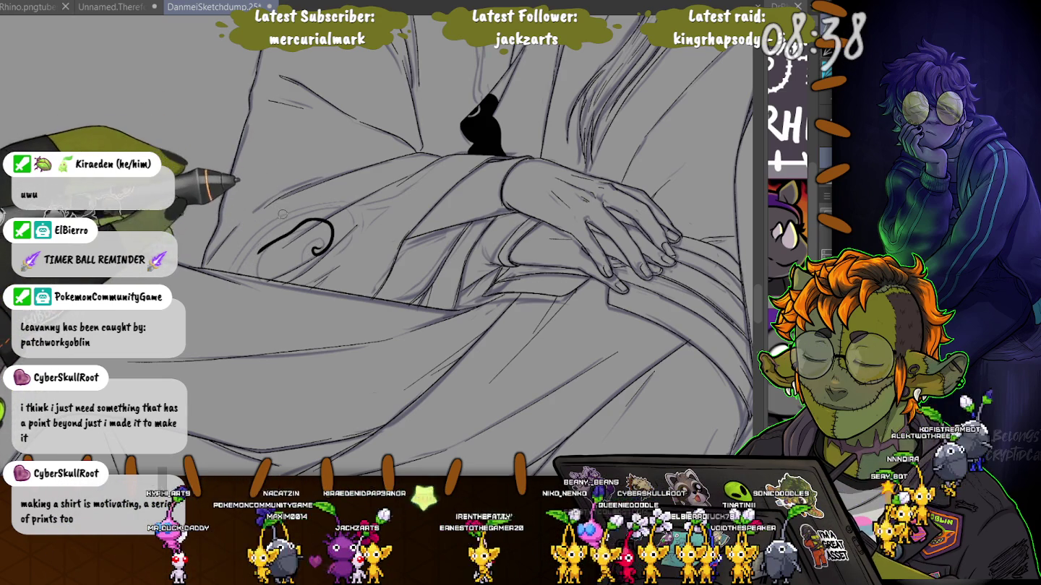
{"action": "key", "text": "ctrl+z"}
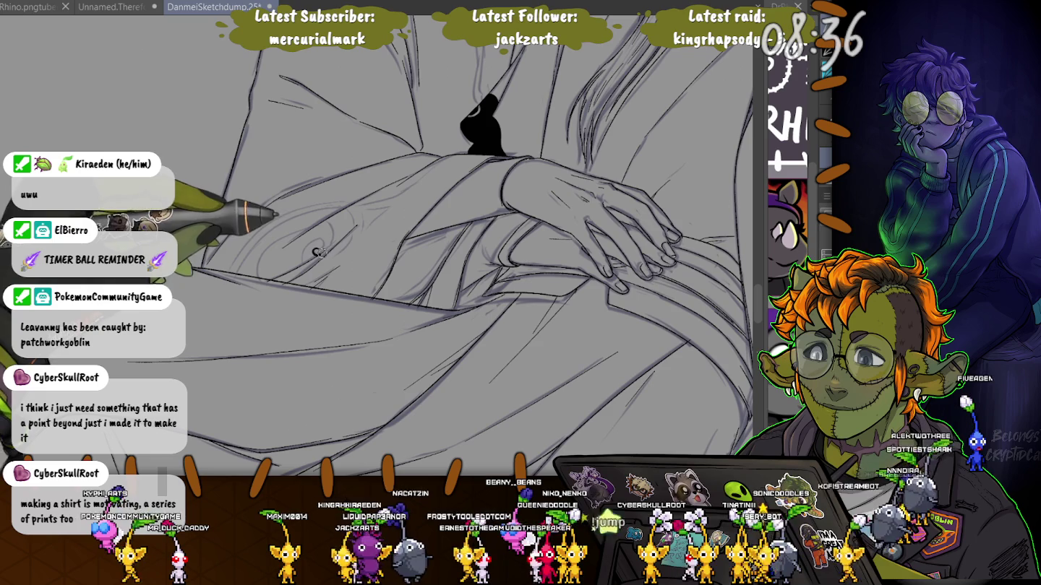
{"action": "left_click_drag", "start_coordinate": [334, 231], "coordinate": [321, 221]}
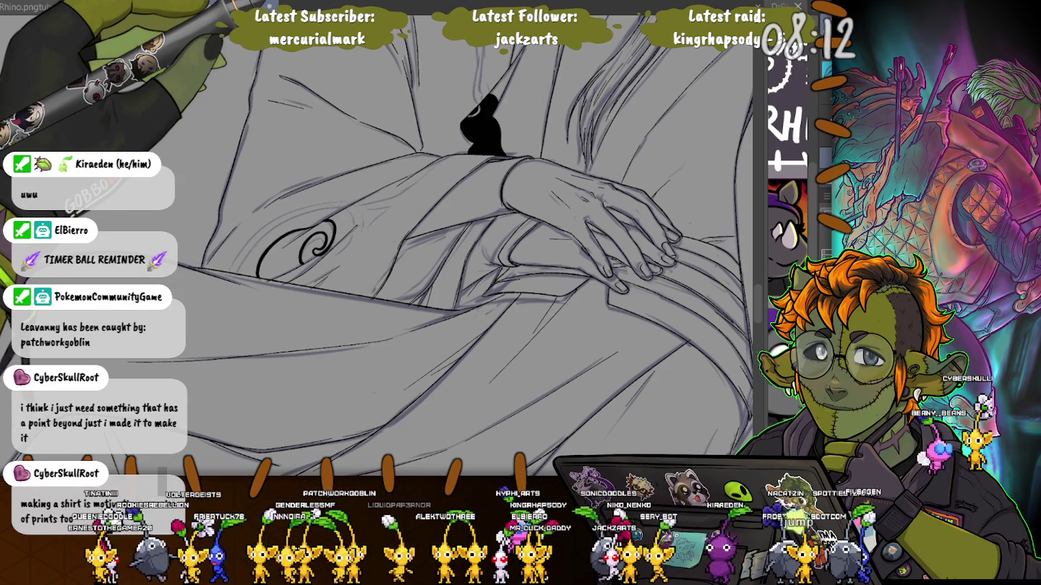
{"action": "scroll", "coordinate": [311, 245], "scroll_direction": "up", "scroll_amount": 2}
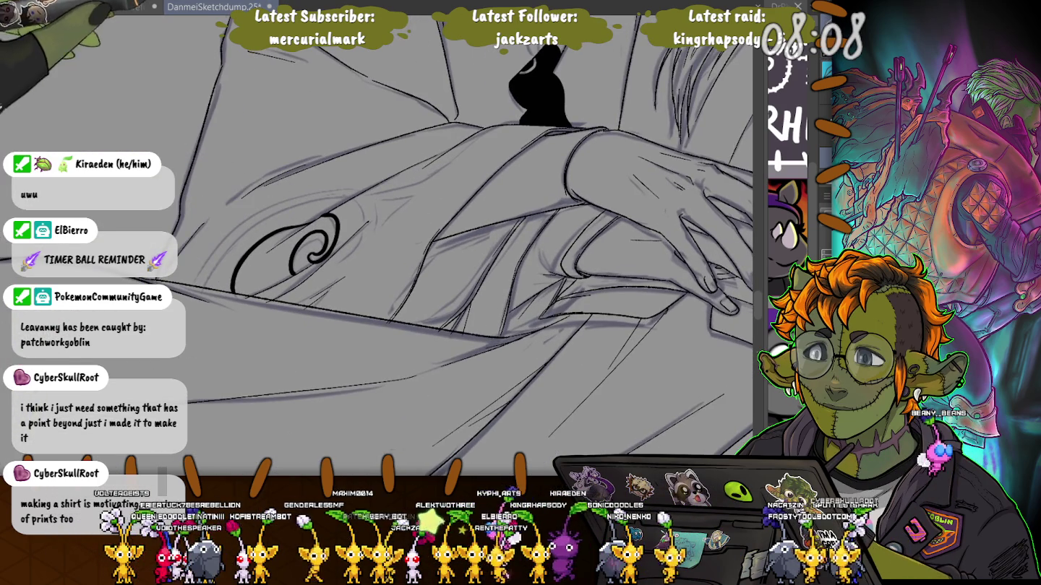
Wrap large cloud-edge arcs around the spiral, with a long edge running upward
{"action": "scroll", "coordinate": [330, 241], "scroll_direction": "up", "scroll_amount": 1}
{"action": "scroll", "coordinate": [331, 241], "scroll_direction": "up", "scroll_amount": 1}
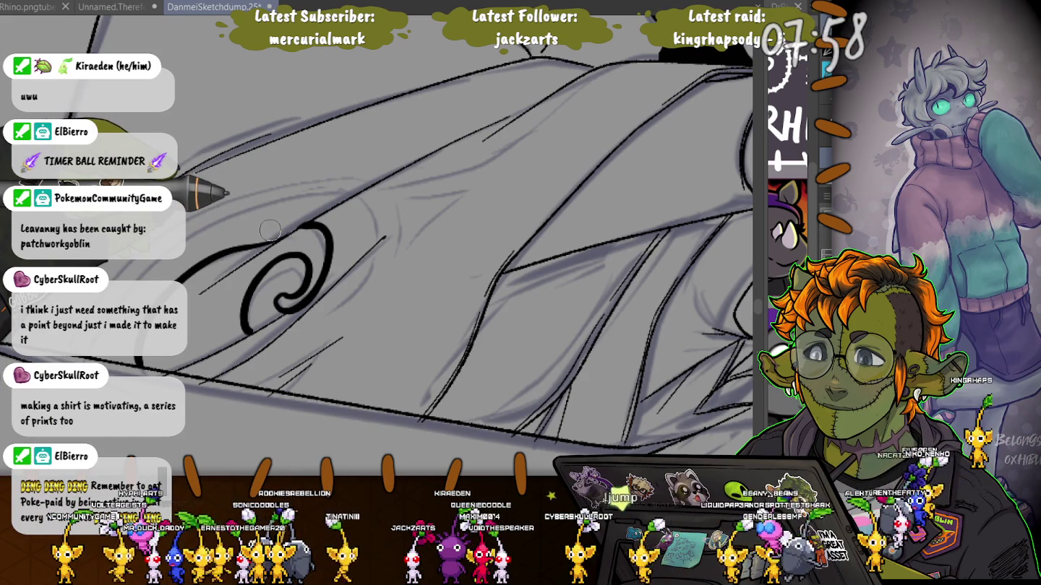
{"action": "left_click_drag", "start_coordinate": [321, 220], "coordinate": [211, 218]}
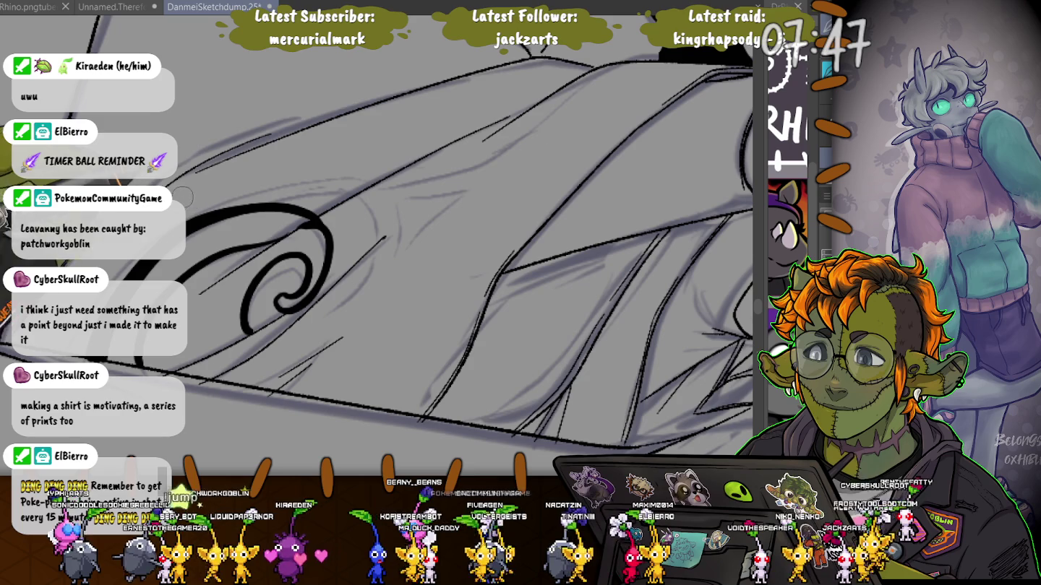
{"action": "mouse_move", "coordinate": [186, 218]}
{"action": "left_mouse_down"}
{"action": "mouse_move", "coordinate": [296, 329]}
{"action": "mouse_move", "coordinate": [245, 334]}
{"action": "left_mouse_up"}
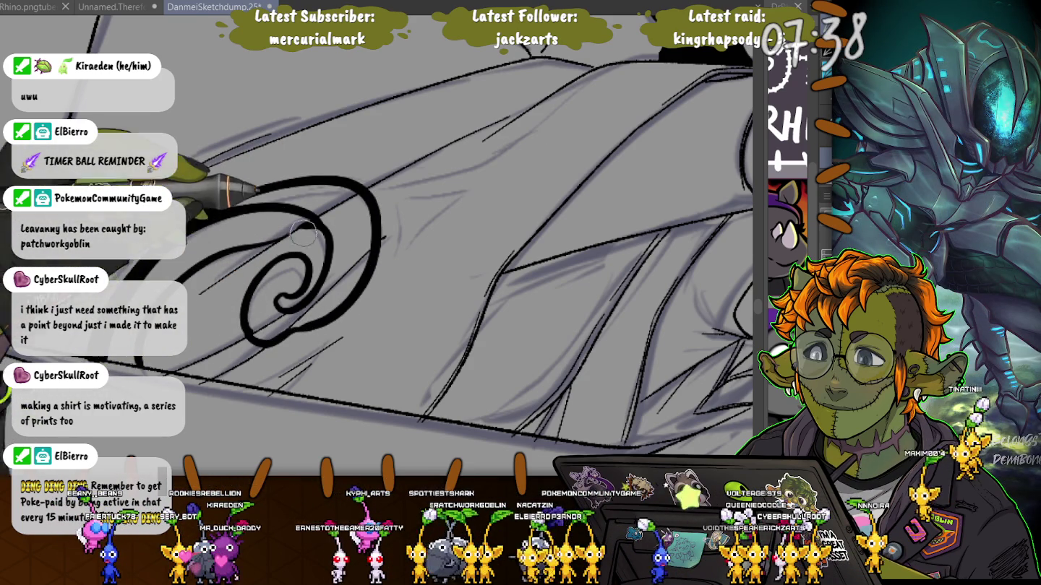
{"action": "left_click_drag", "start_coordinate": [374, 191], "coordinate": [629, 64]}
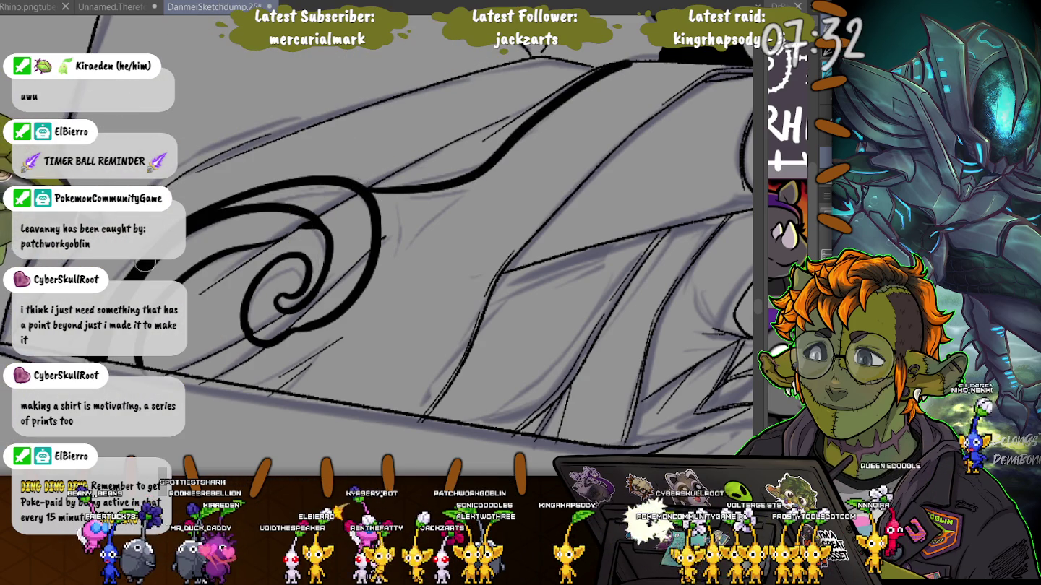
{"action": "left_click_drag", "start_coordinate": [628, 64], "coordinate": [580, 181]}
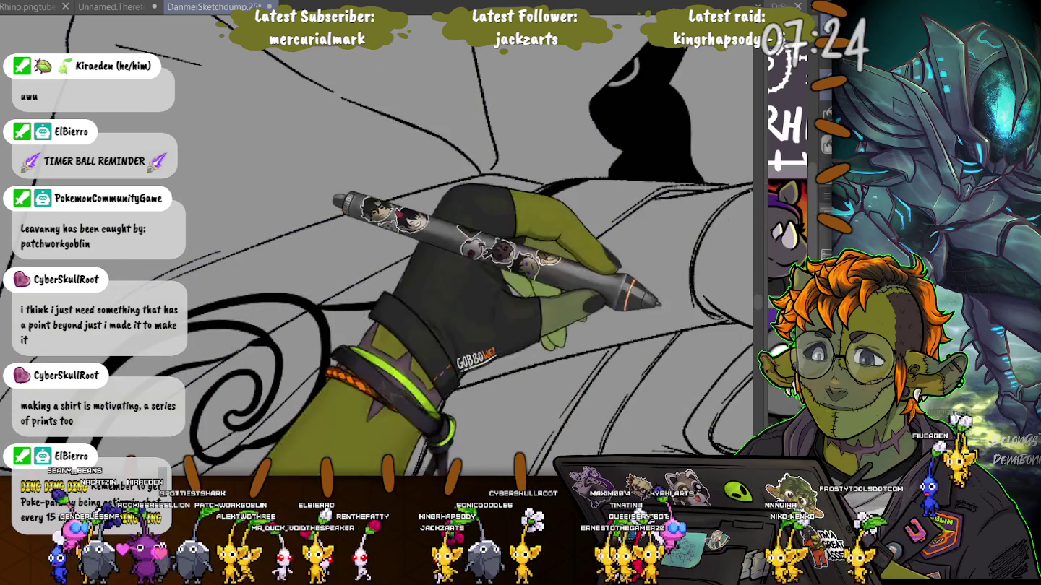
Thicken the inner spiral and fill the cloud shape solid black, then zoom out
{"action": "left_click_drag", "start_coordinate": [278, 357], "coordinate": [231, 422]}
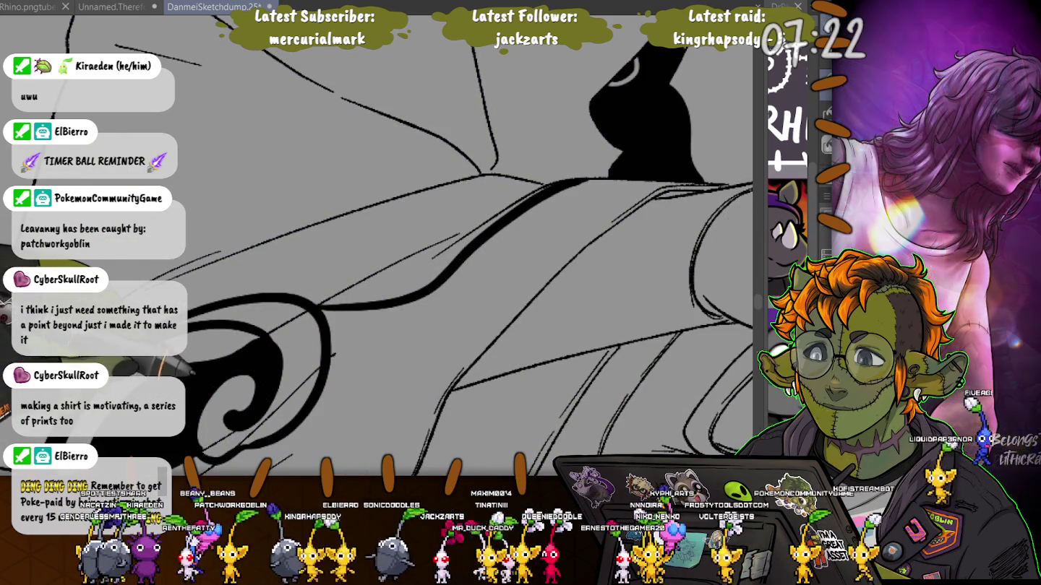
{"action": "left_click", "coordinate": [470, 325]}
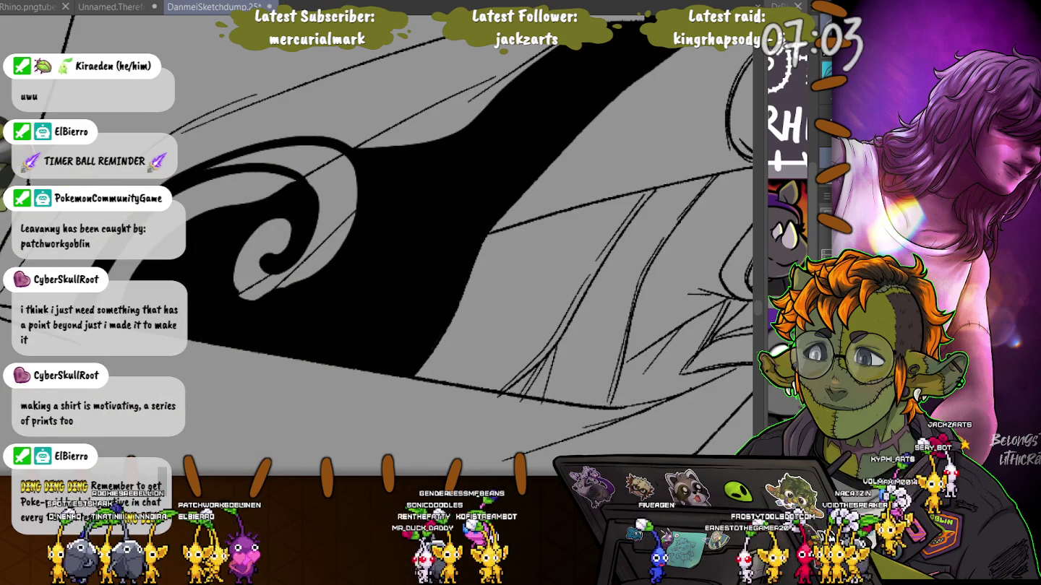
{"action": "key", "text": "ctrl+minus"}
{"action": "key", "text": "ctrl+minus"}
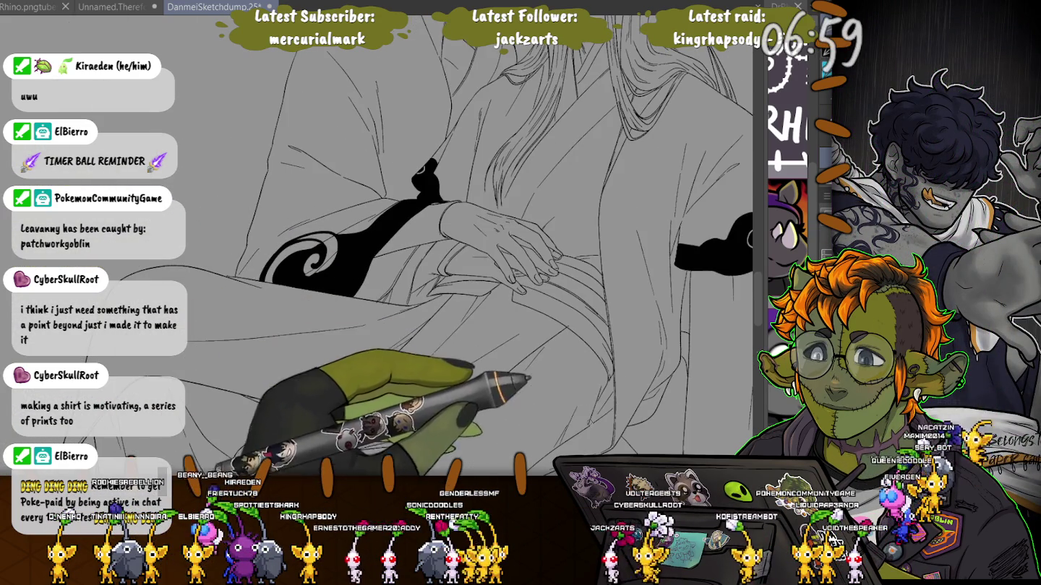
{"action": "left_click_drag", "start_coordinate": [506, 344], "coordinate": [275, 272]}
Thicken the hair edge near the shoulder into a solid black wedge
{"action": "left_click_drag", "start_coordinate": [433, 217], "coordinate": [501, 401]}
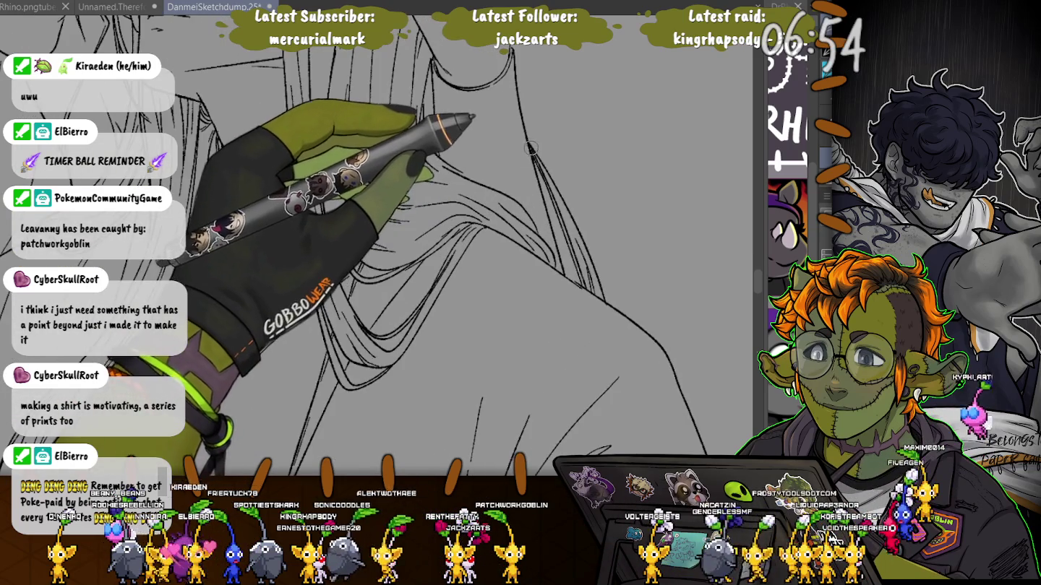
{"action": "left_click_drag", "start_coordinate": [530, 144], "coordinate": [582, 278]}
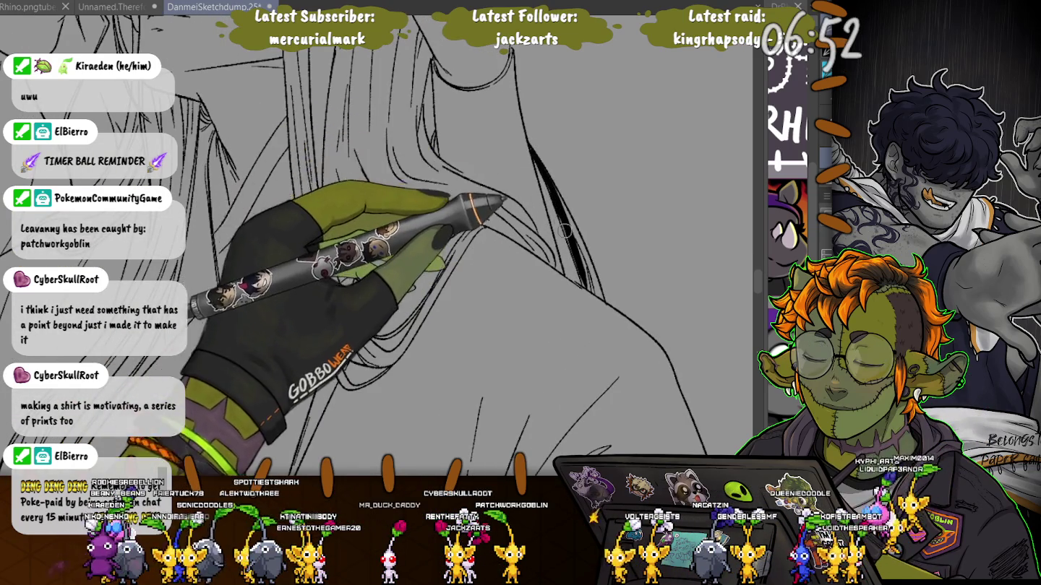
{"action": "left_click_drag", "start_coordinate": [558, 208], "coordinate": [581, 283]}
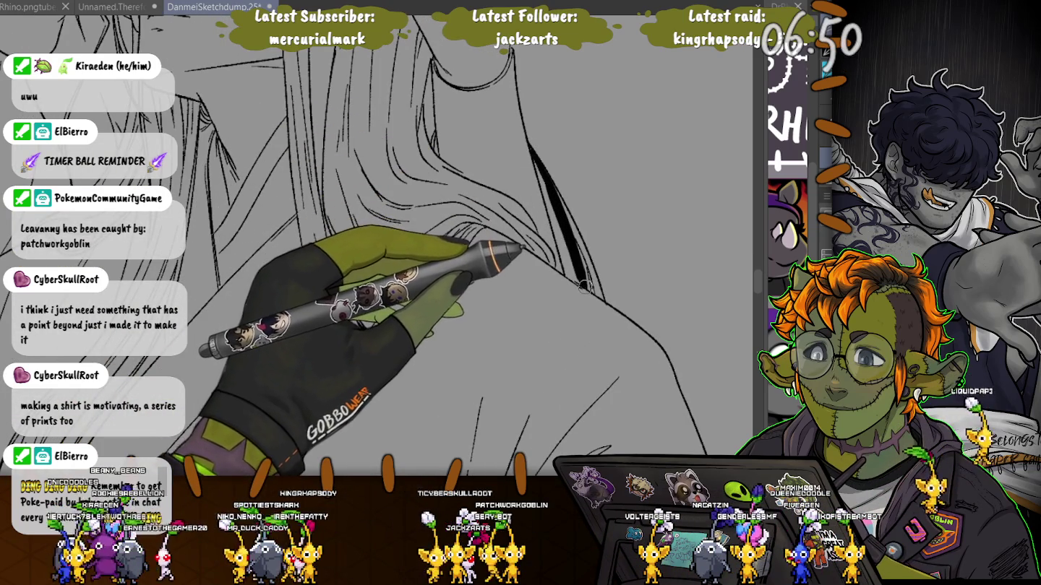
{"action": "left_click_drag", "start_coordinate": [537, 185], "coordinate": [586, 270]}
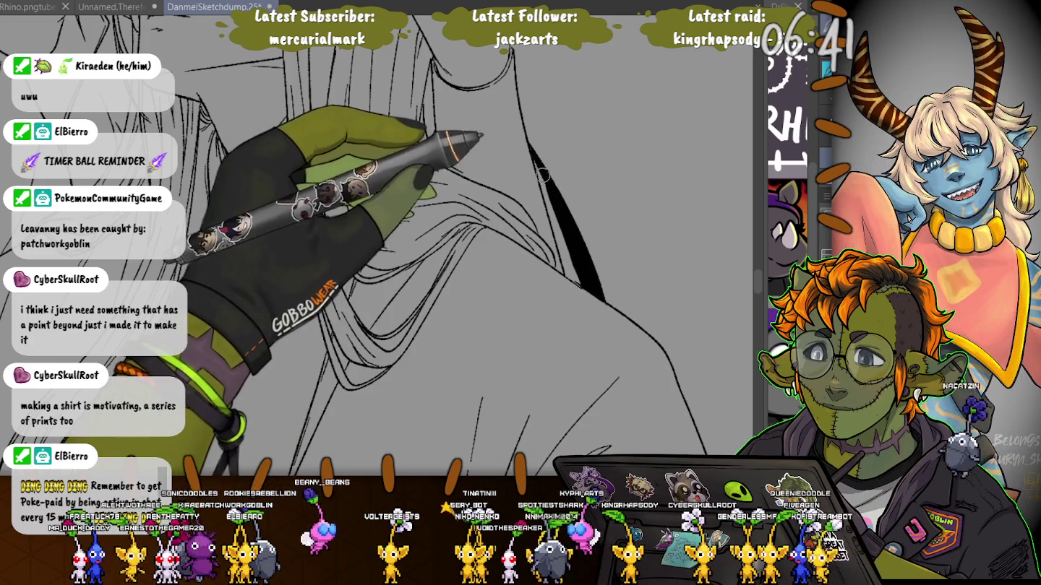
Zoom and pan down to bring the robe hems and feet up close
{"action": "mouse_move", "coordinate": [511, 122]}
{"action": "left_mouse_down"}
{"action": "mouse_move", "coordinate": [230, 350]}
{"action": "mouse_move", "coordinate": [231, 181]}
{"action": "left_mouse_up"}
{"action": "scroll", "coordinate": [230, 350], "scroll_direction": "down", "scroll_amount": 2}
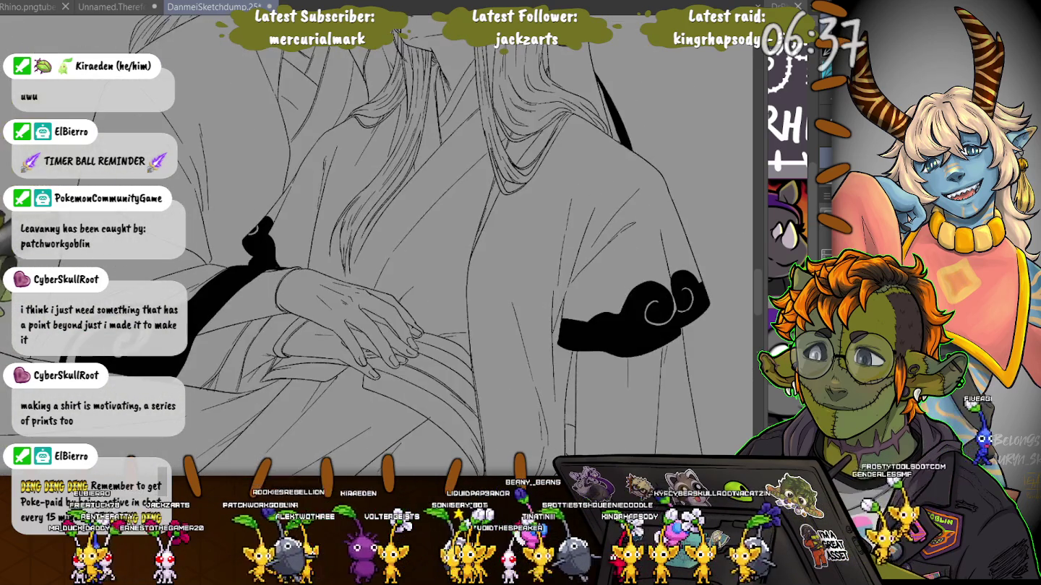
{"action": "left_click_drag", "start_coordinate": [455, 311], "coordinate": [505, 73]}
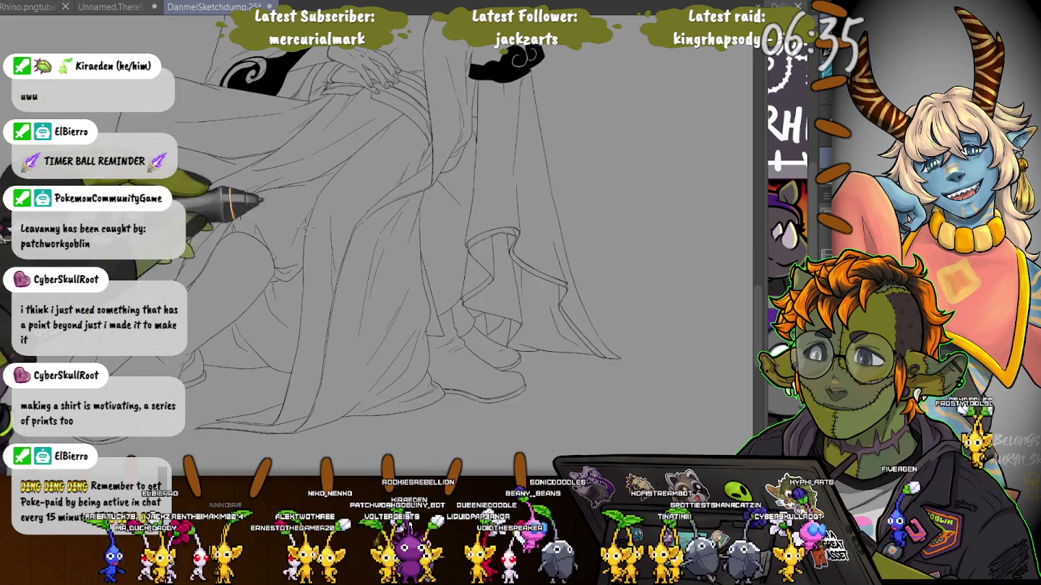
{"action": "scroll", "coordinate": [461, 295], "scroll_direction": "up", "scroll_amount": 3}
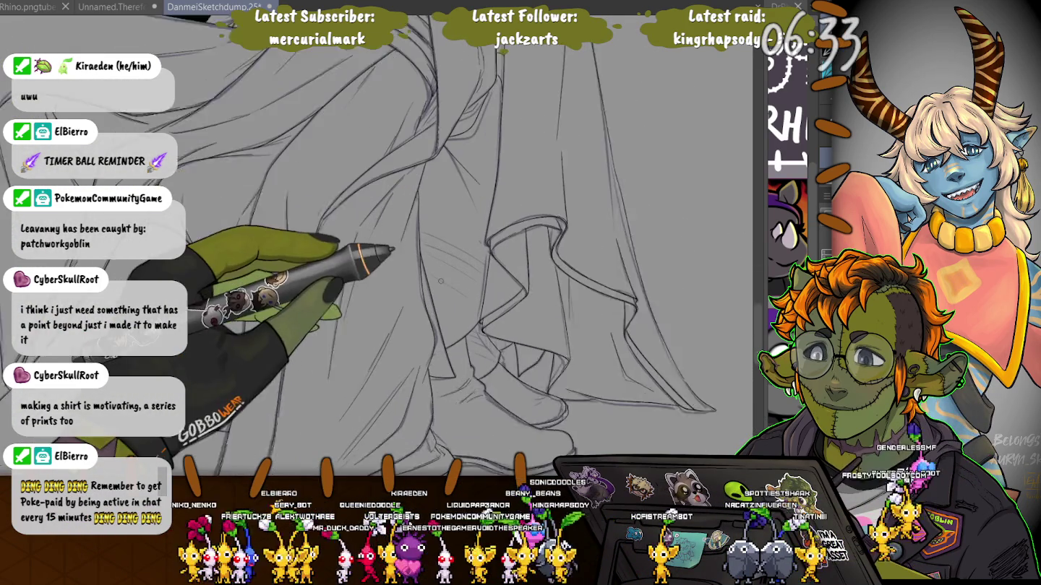
{"action": "scroll", "coordinate": [449, 282], "scroll_direction": "up", "scroll_amount": 2}
{"action": "scroll", "coordinate": [450, 284], "scroll_direction": "up", "scroll_amount": 1}
{"action": "scroll", "coordinate": [477, 271], "scroll_direction": "up", "scroll_amount": 2}
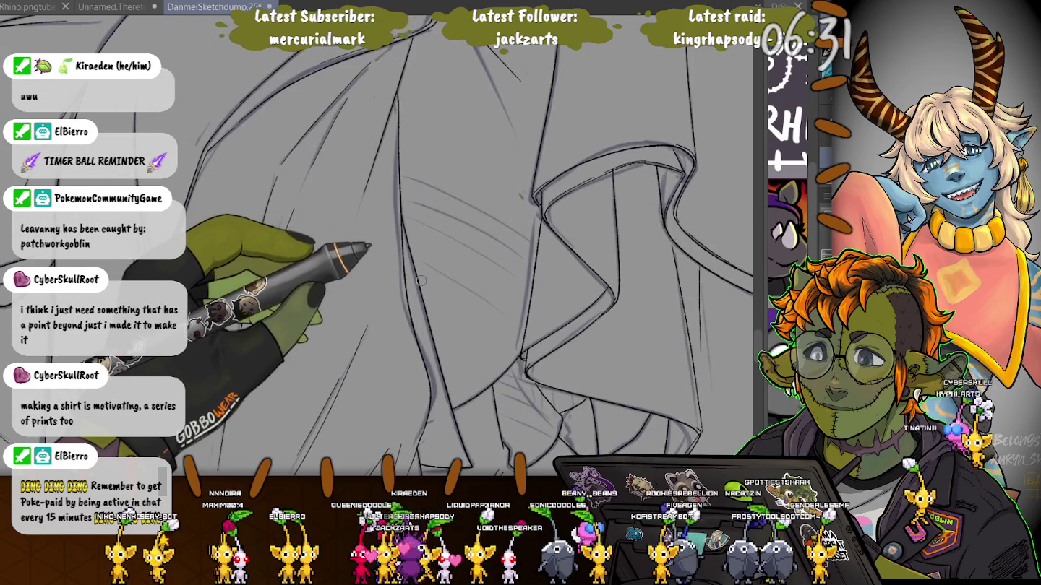
Paint three parallel diagonal stripes below the collar and merge them into one solid black band
{"action": "scroll", "coordinate": [505, 257], "scroll_direction": "up", "scroll_amount": 1}
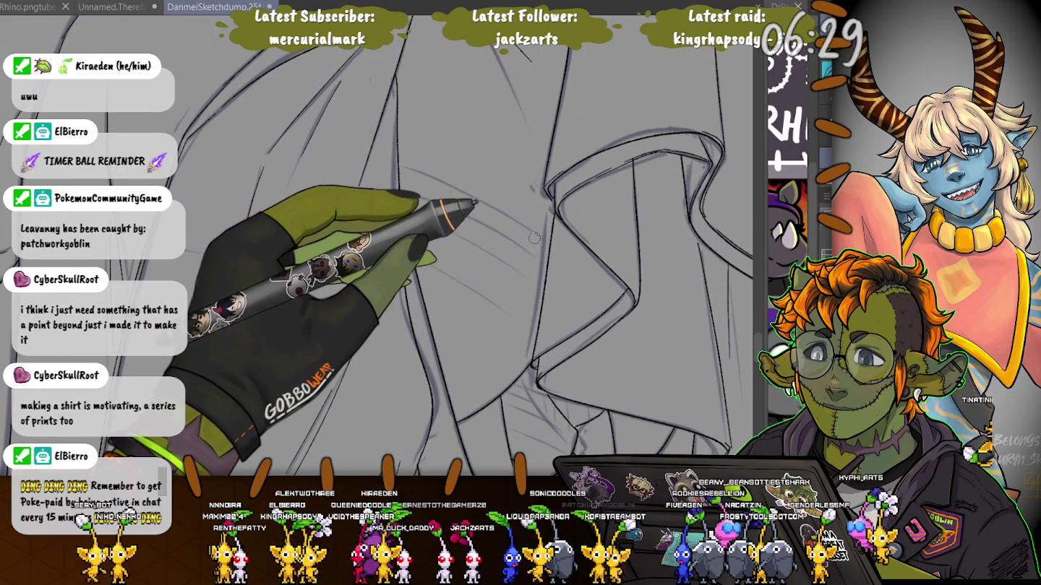
{"action": "left_click_drag", "start_coordinate": [578, 268], "coordinate": [372, 169]}
{"action": "key", "text": "ctrl+z"}
{"action": "left_click_drag", "start_coordinate": [578, 267], "coordinate": [381, 169]}
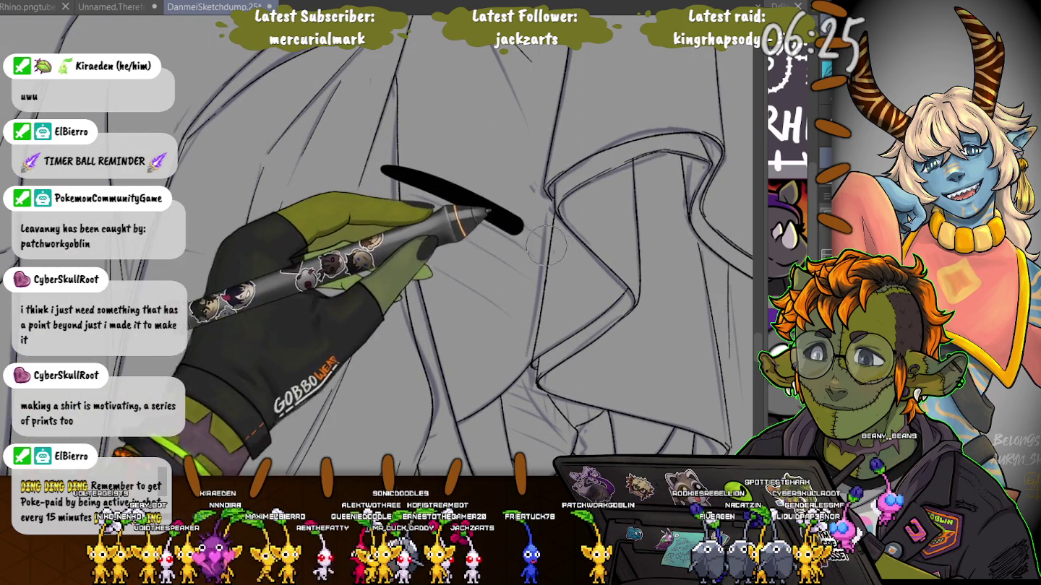
{"action": "left_click", "coordinate": [384, 173]}
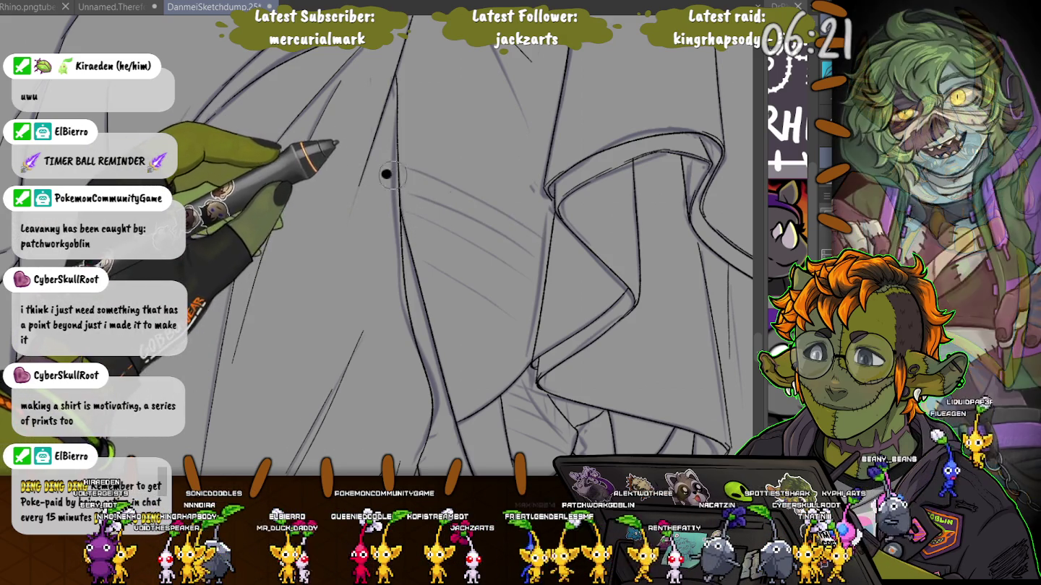
{"action": "left_click_drag", "start_coordinate": [383, 174], "coordinate": [570, 256]}
{"action": "key", "text": "ctrl+z"}
{"action": "left_click_drag", "start_coordinate": [380, 171], "coordinate": [556, 270]}
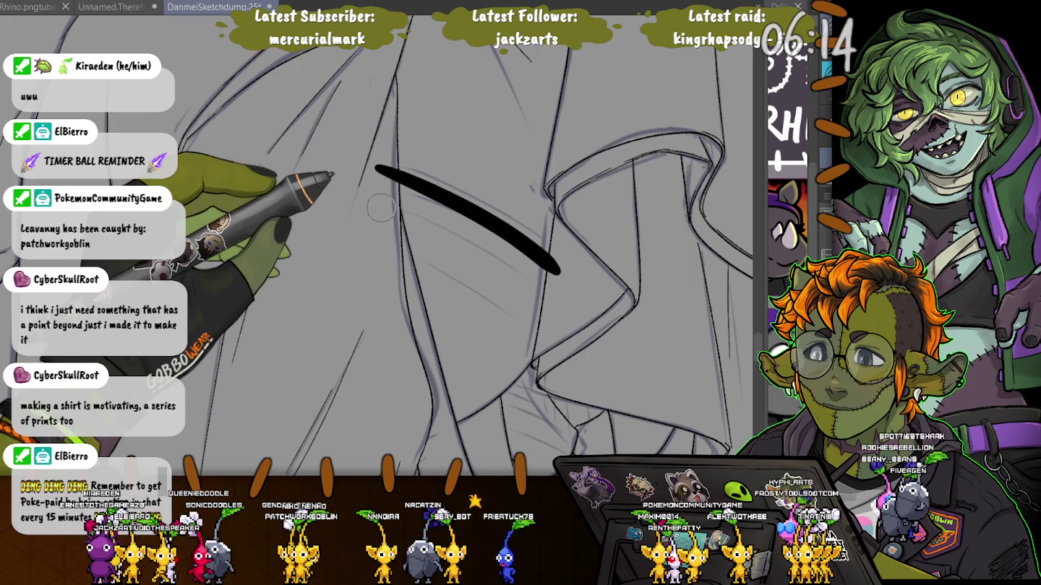
{"action": "left_click_drag", "start_coordinate": [425, 222], "coordinate": [569, 311]}
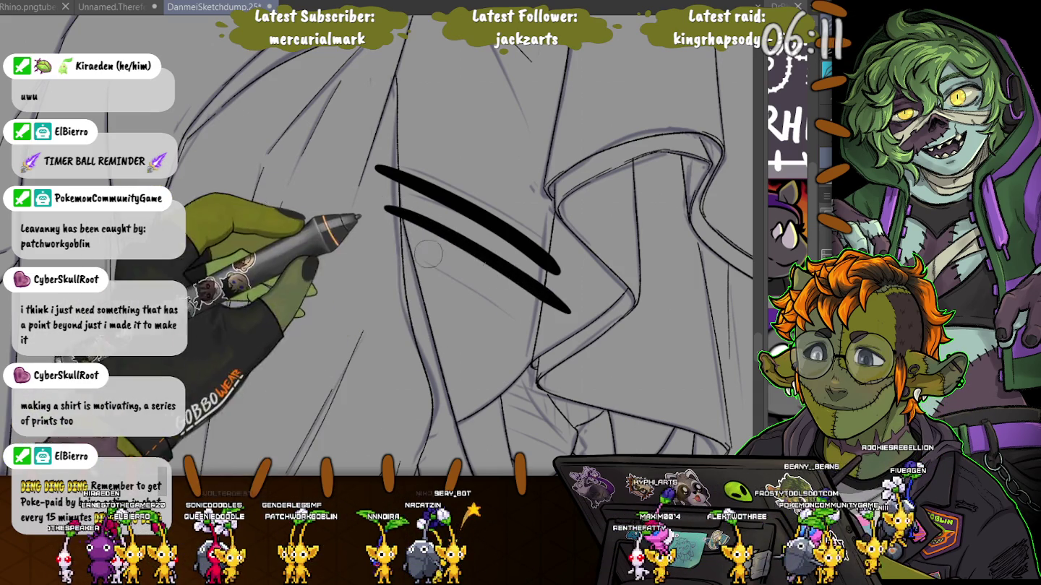
{"action": "left_click_drag", "start_coordinate": [391, 246], "coordinate": [542, 333]}
{"action": "left_click_drag", "start_coordinate": [396, 219], "coordinate": [556, 301]}
{"action": "left_click_drag", "start_coordinate": [398, 239], "coordinate": [553, 318]}
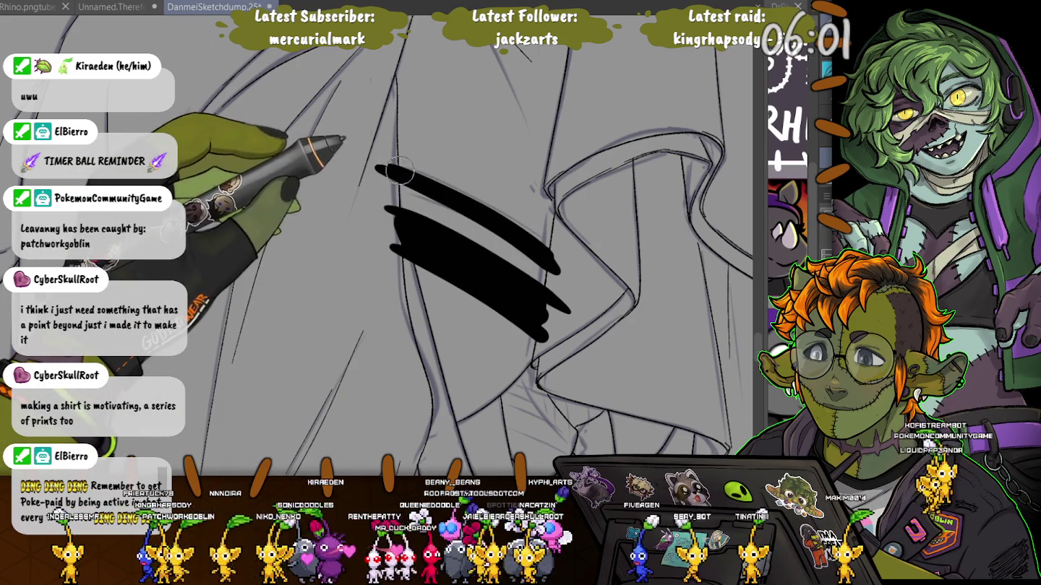
Add curved black stripe strokes on the robe, redrawing one for accuracy
{"action": "left_click_drag", "start_coordinate": [562, 137], "coordinate": [515, 217]}
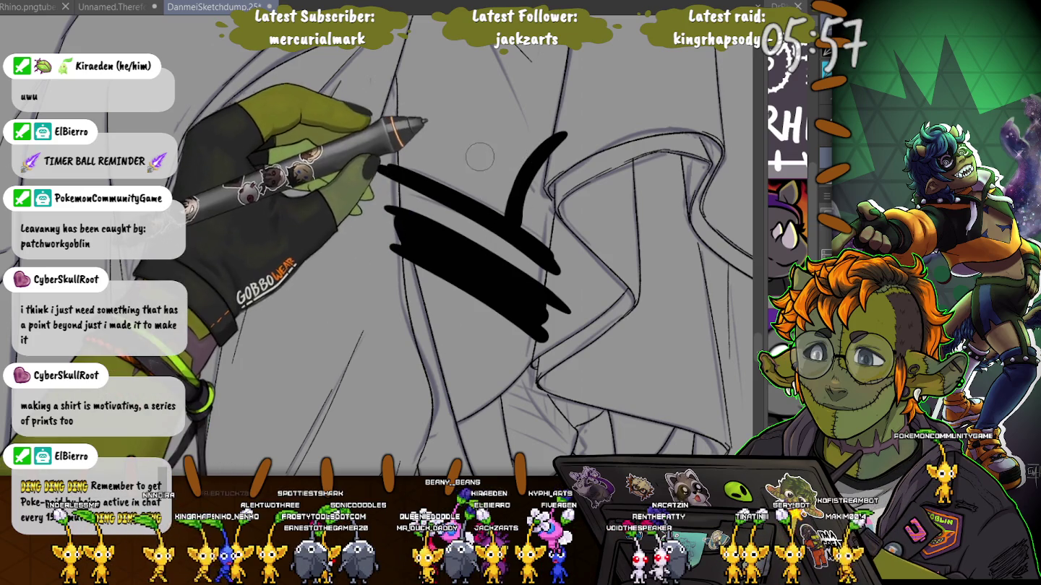
{"action": "key", "text": "ctrl+z"}
{"action": "left_click_drag", "start_coordinate": [568, 124], "coordinate": [521, 237]}
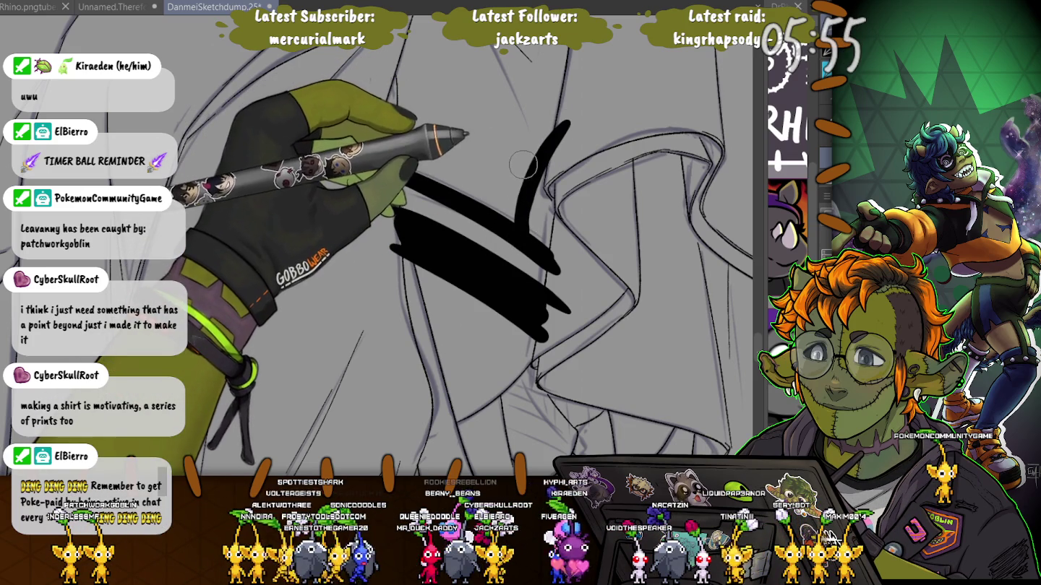
{"action": "left_click_drag", "start_coordinate": [561, 129], "coordinate": [517, 232]}
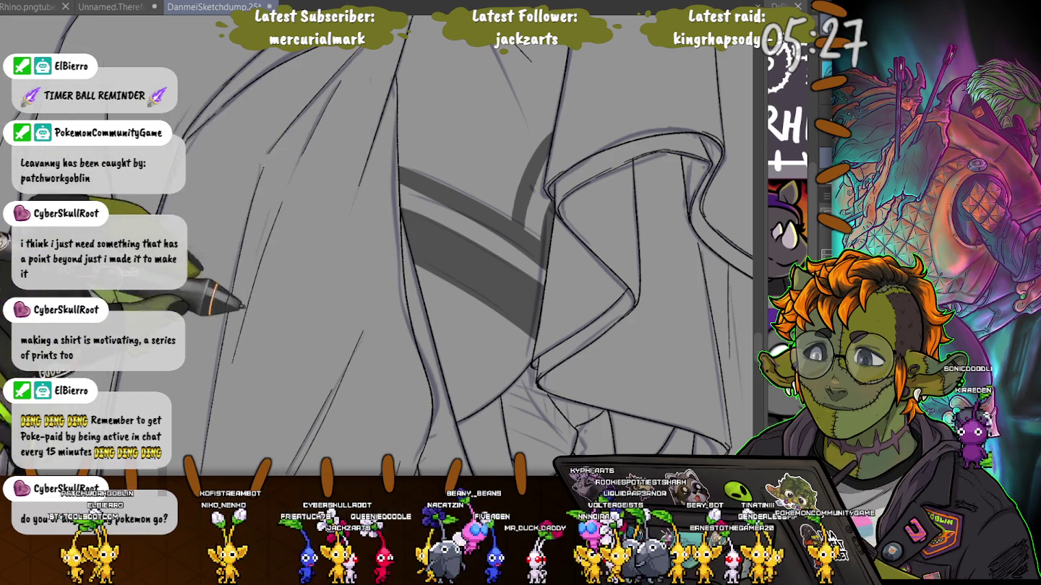
Adjust the Layer panel so the stripes show solid black over a faded sketch
{"action": "left_click_drag", "start_coordinate": [385, 166], "coordinate": [364, 19]}
{"action": "mouse_move", "coordinate": [405, 217]}
{"action": "left_mouse_down"}
{"action": "mouse_move", "coordinate": [430, 296]}
{"action": "mouse_move", "coordinate": [416, 238]}
{"action": "left_mouse_up"}
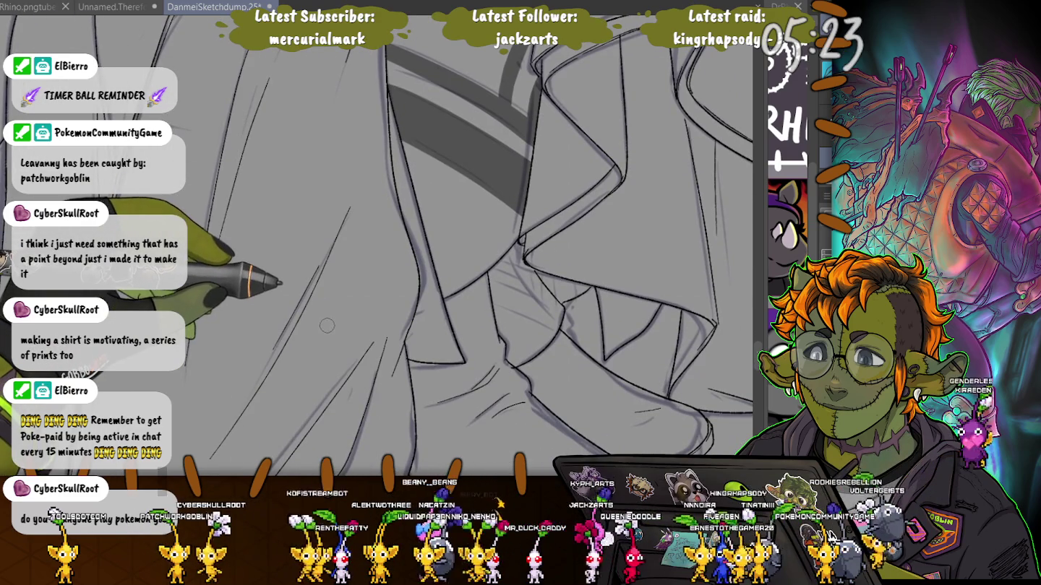
{"action": "mouse_move", "coordinate": [340, 337]}
{"action": "left_mouse_down"}
{"action": "mouse_move", "coordinate": [346, 407]}
{"action": "mouse_move", "coordinate": [364, 333]}
{"action": "mouse_move", "coordinate": [360, 297]}
{"action": "mouse_move", "coordinate": [270, 214]}
{"action": "mouse_move", "coordinate": [321, 321]}
{"action": "left_mouse_up"}
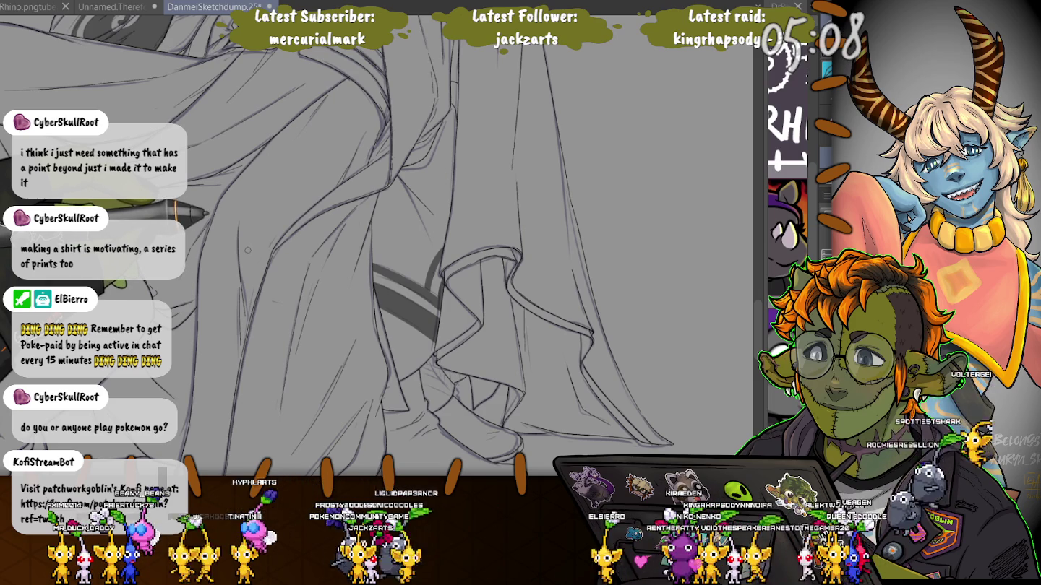
{"action": "scroll", "coordinate": [247, 251], "scroll_direction": "up", "scroll_amount": 5}
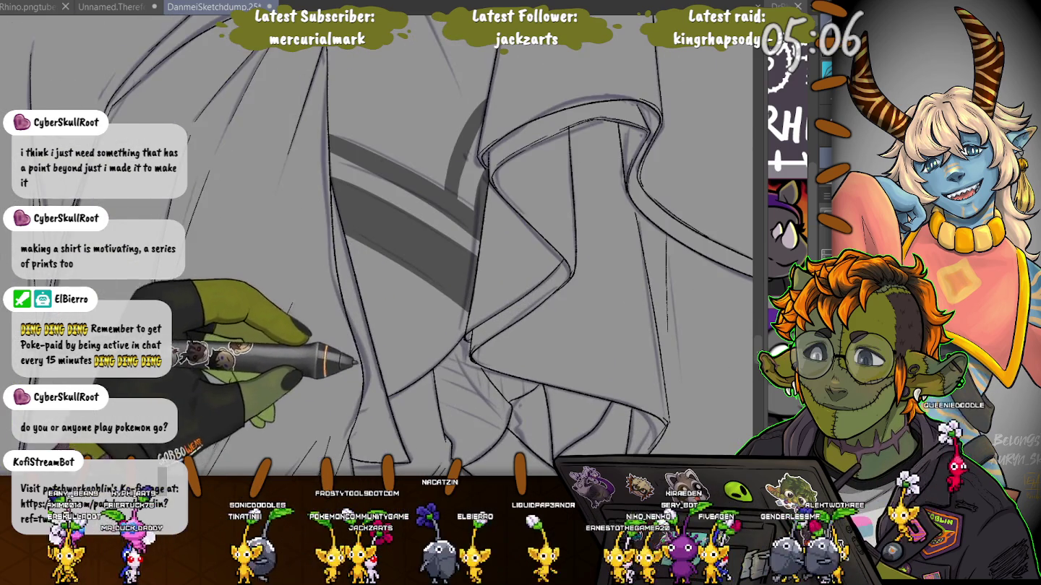
{"action": "left_click", "coordinate": [824, 188]}
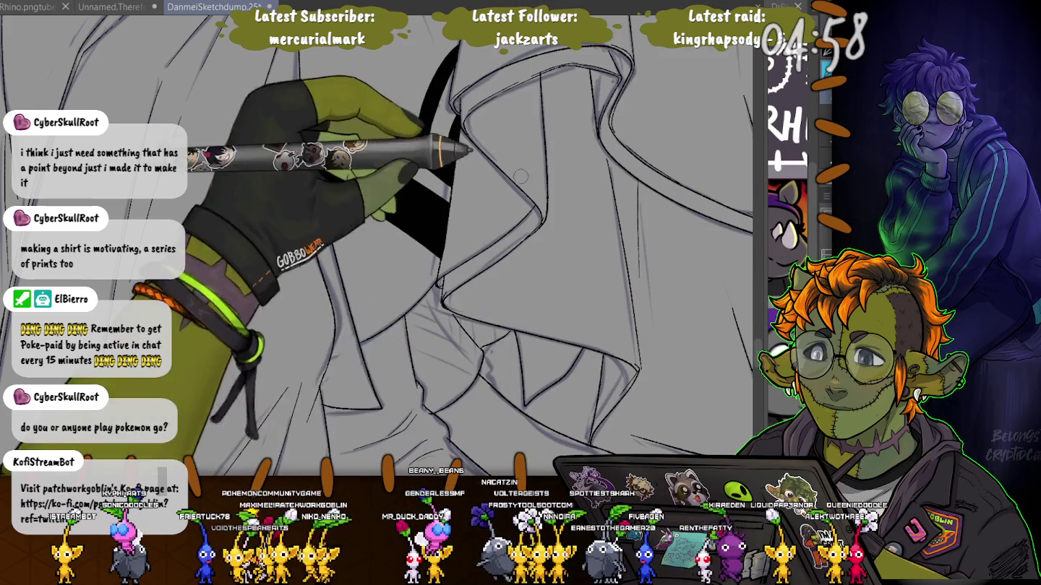
{"action": "scroll", "coordinate": [447, 384], "scroll_direction": "up", "scroll_amount": 2}
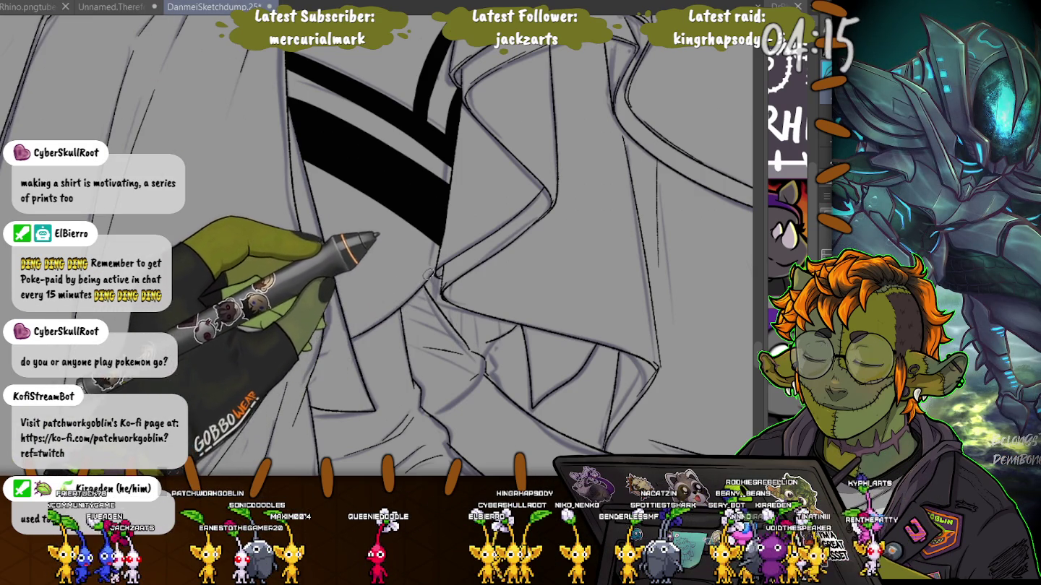
Zoom and pan around the boots and stripe band to reach the collar fold
{"action": "scroll", "coordinate": [427, 270], "scroll_direction": "down", "scroll_amount": 2}
{"action": "scroll", "coordinate": [243, 323], "scroll_direction": "down", "scroll_amount": 1}
{"action": "scroll", "coordinate": [243, 323], "scroll_direction": "down", "scroll_amount": 1}
{"action": "scroll", "coordinate": [245, 217], "scroll_direction": "down", "scroll_amount": 2}
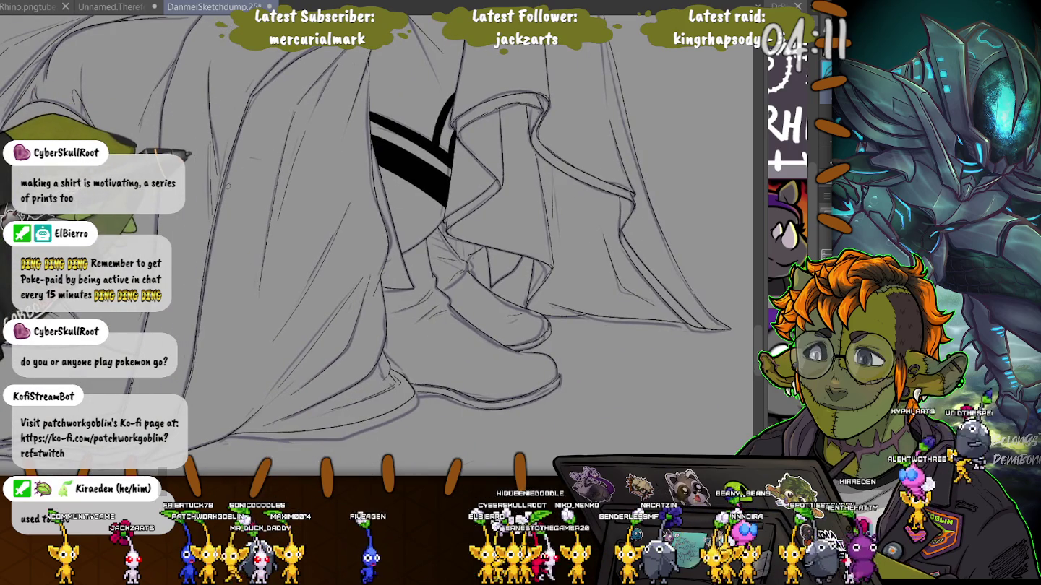
{"action": "scroll", "coordinate": [242, 175], "scroll_direction": "up", "scroll_amount": 2}
{"action": "scroll", "coordinate": [451, 211], "scroll_direction": "up", "scroll_amount": 1}
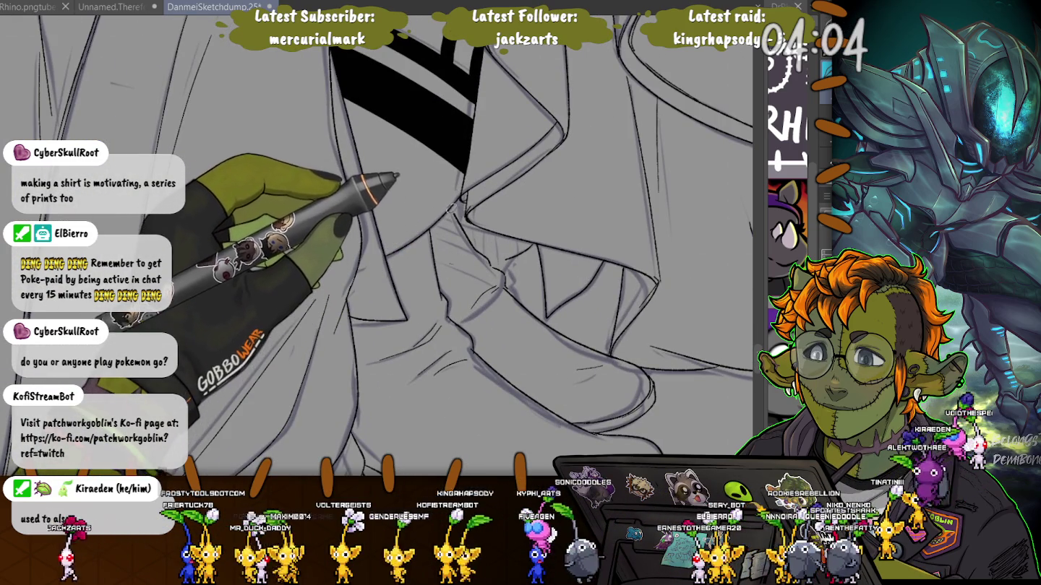
{"action": "scroll", "coordinate": [275, 376], "scroll_direction": "down", "scroll_amount": 1}
{"action": "scroll", "coordinate": [433, 231], "scroll_direction": "up", "scroll_amount": 2}
{"action": "scroll", "coordinate": [441, 232], "scroll_direction": "up", "scroll_amount": 1}
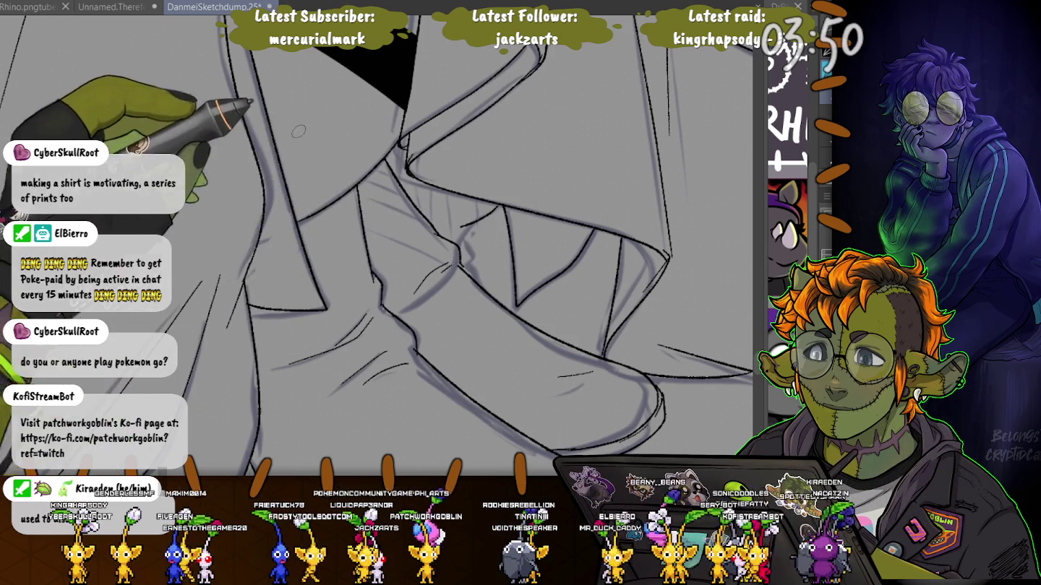
{"action": "scroll", "coordinate": [220, 211], "scroll_direction": "down", "scroll_amount": 2}
{"action": "scroll", "coordinate": [219, 212], "scroll_direction": "down", "scroll_amount": 2}
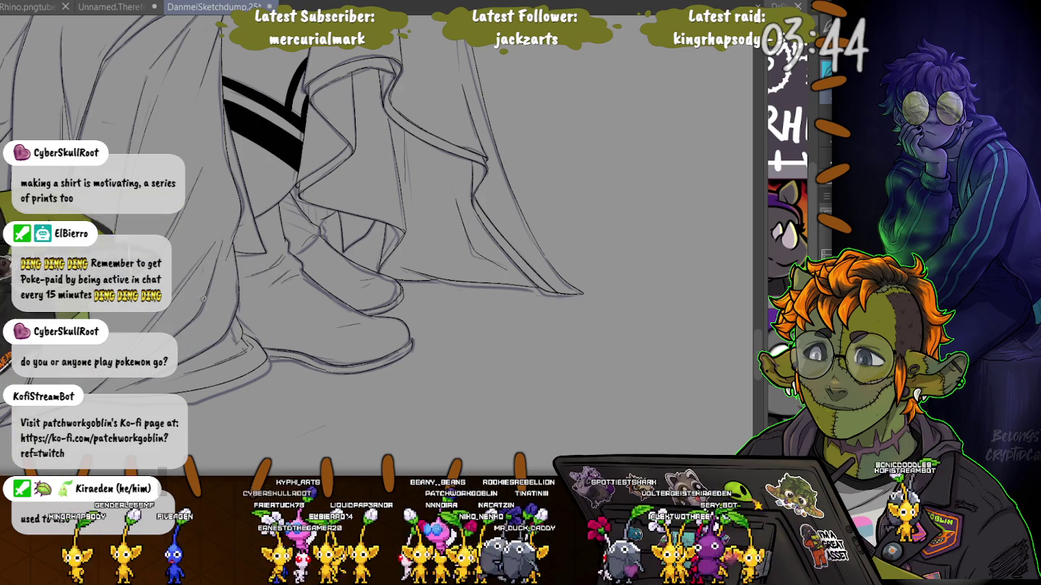
{"action": "left_click_drag", "start_coordinate": [326, 217], "coordinate": [469, 303]}
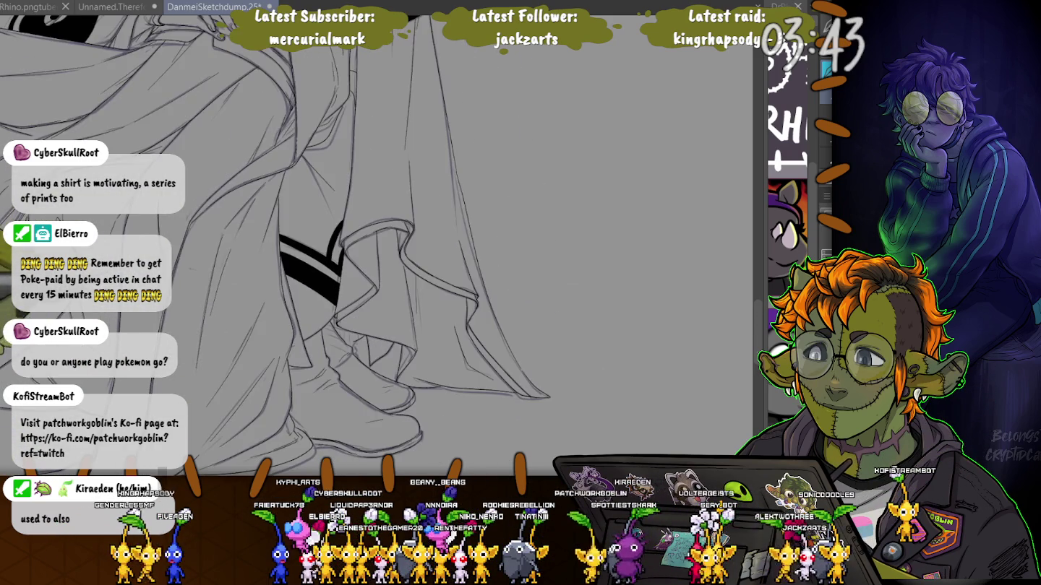
{"action": "scroll", "coordinate": [326, 304], "scroll_direction": "up", "scroll_amount": 2}
{"action": "scroll", "coordinate": [361, 308], "scroll_direction": "up", "scroll_amount": 2}
{"action": "scroll", "coordinate": [378, 309], "scroll_direction": "up", "scroll_amount": 2}
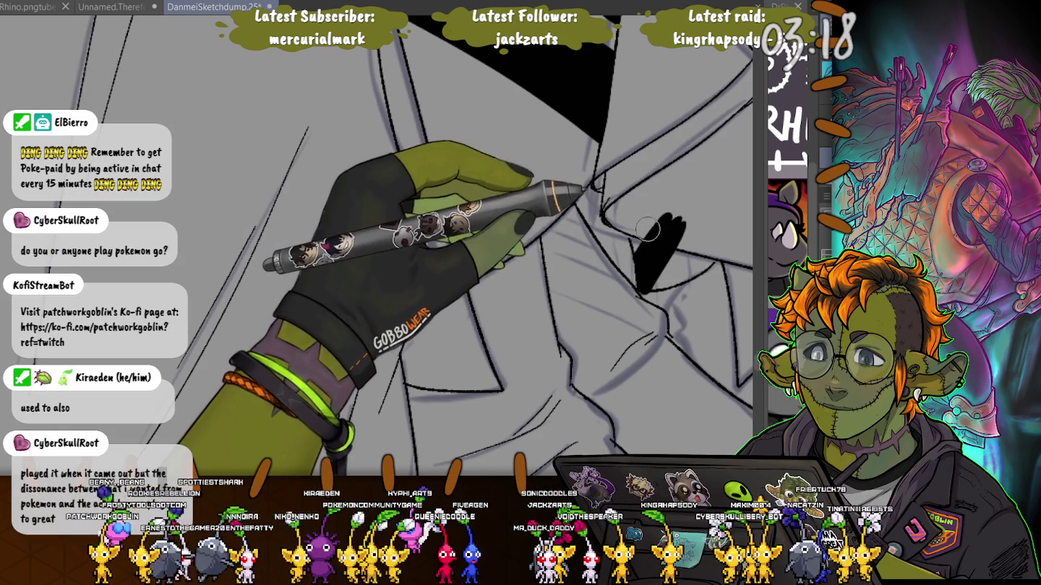
Erase the excess black fill in the collar fold, leaving a small wedge, and zoom out
{"action": "left_click_drag", "start_coordinate": [649, 238], "coordinate": [648, 211]}
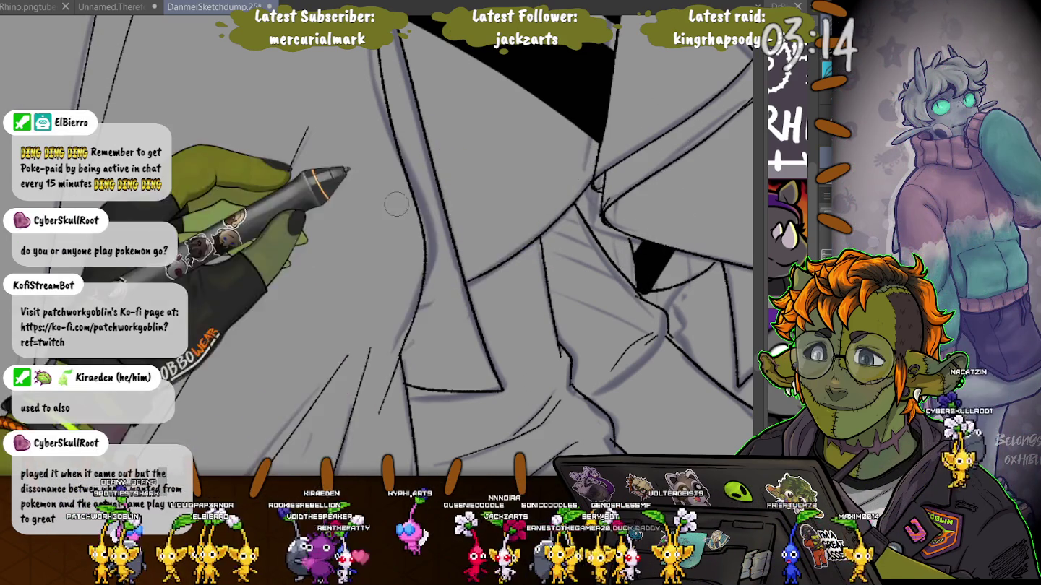
{"action": "scroll", "coordinate": [323, 377], "scroll_direction": "down", "scroll_amount": 2}
{"action": "scroll", "coordinate": [322, 377], "scroll_direction": "down", "scroll_amount": 2}
{"action": "scroll", "coordinate": [321, 377], "scroll_direction": "down", "scroll_amount": 1}
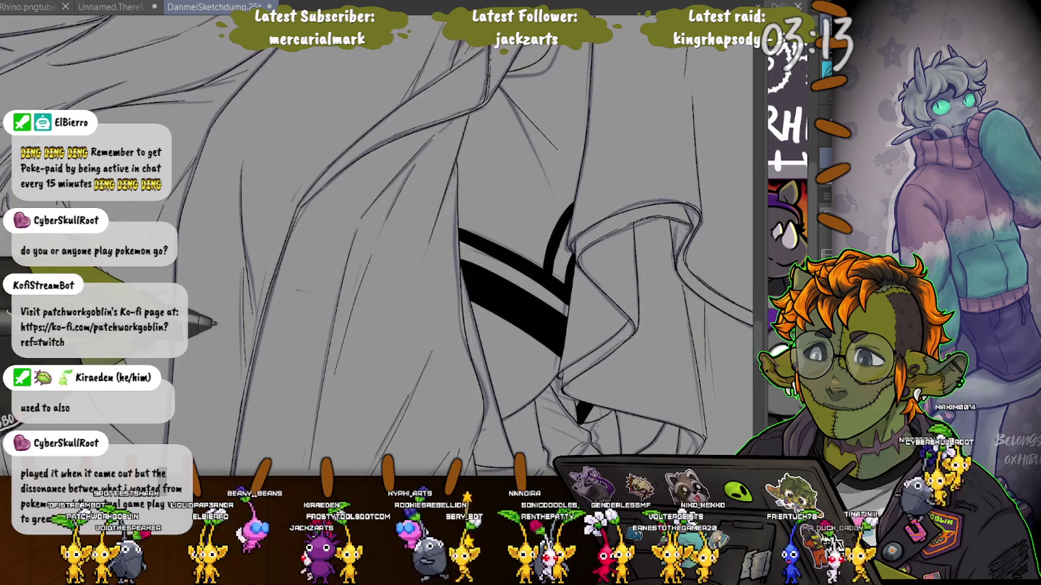
{"action": "scroll", "coordinate": [277, 387], "scroll_direction": "down", "scroll_amount": 1}
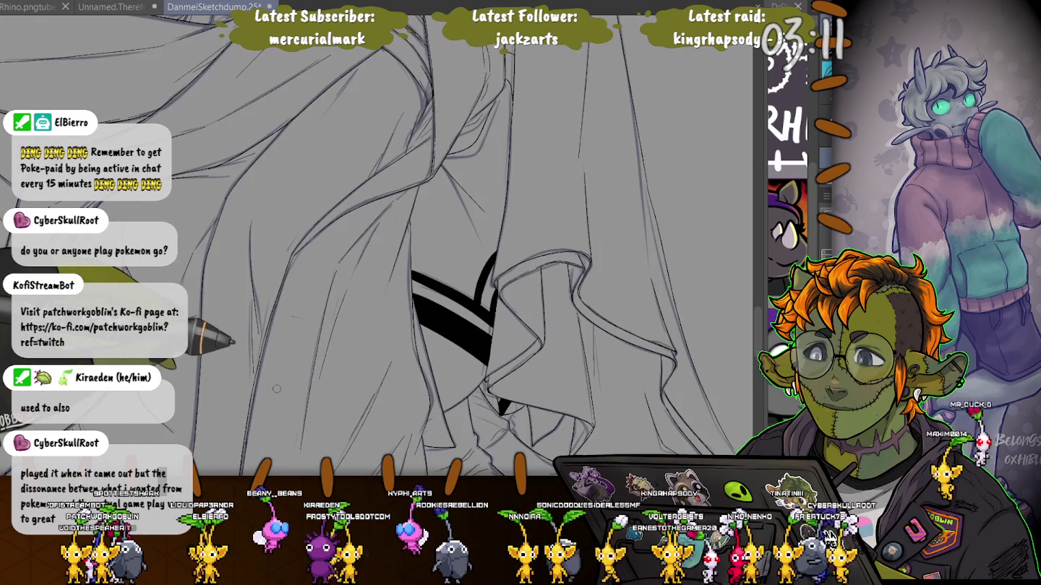
{"action": "scroll", "coordinate": [278, 392], "scroll_direction": "down", "scroll_amount": 2}
{"action": "scroll", "coordinate": [214, 353], "scroll_direction": "down", "scroll_amount": 1}
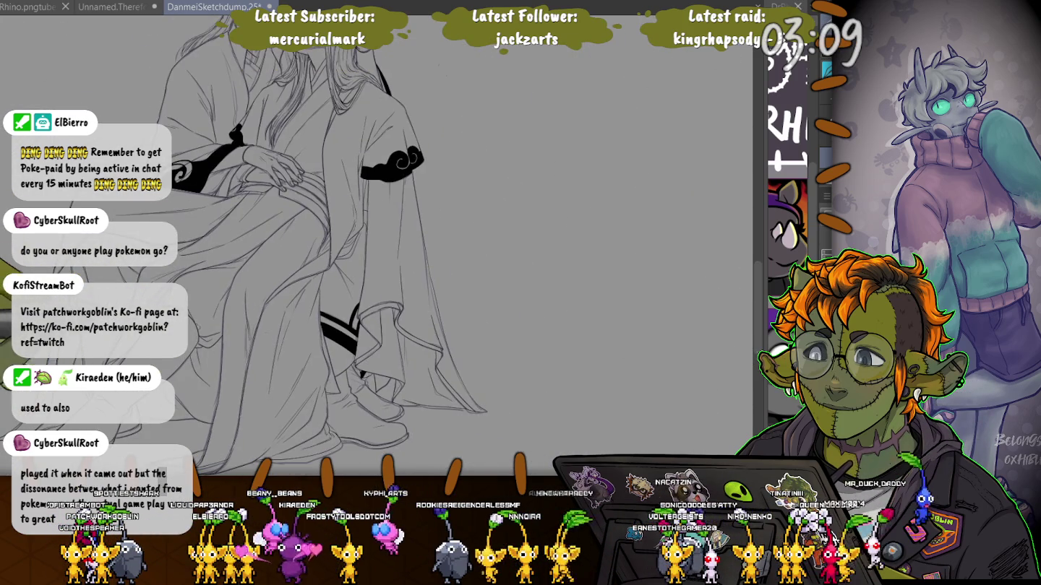
Ink a thick, tapered black shadow stroke along a fold of the robe over the crossed legs
{"action": "left_click_drag", "start_coordinate": [391, 217], "coordinate": [477, 267]}
{"action": "left_click_drag", "start_coordinate": [390, 253], "coordinate": [496, 261]}
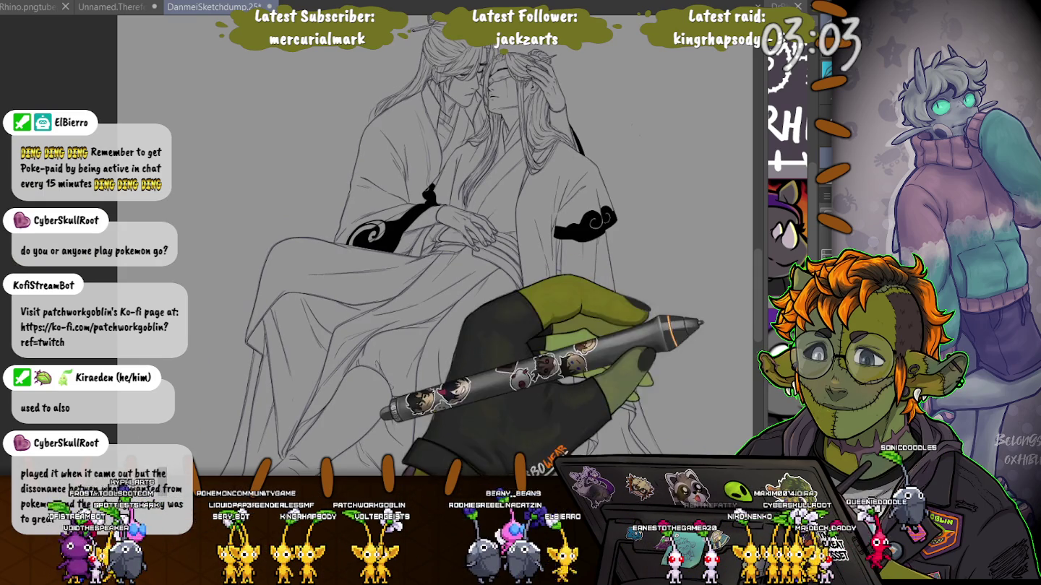
{"action": "mouse_move", "coordinate": [243, 368]}
{"action": "left_mouse_down"}
{"action": "mouse_move", "coordinate": [271, 238]}
{"action": "mouse_move", "coordinate": [276, 246]}
{"action": "left_mouse_up"}
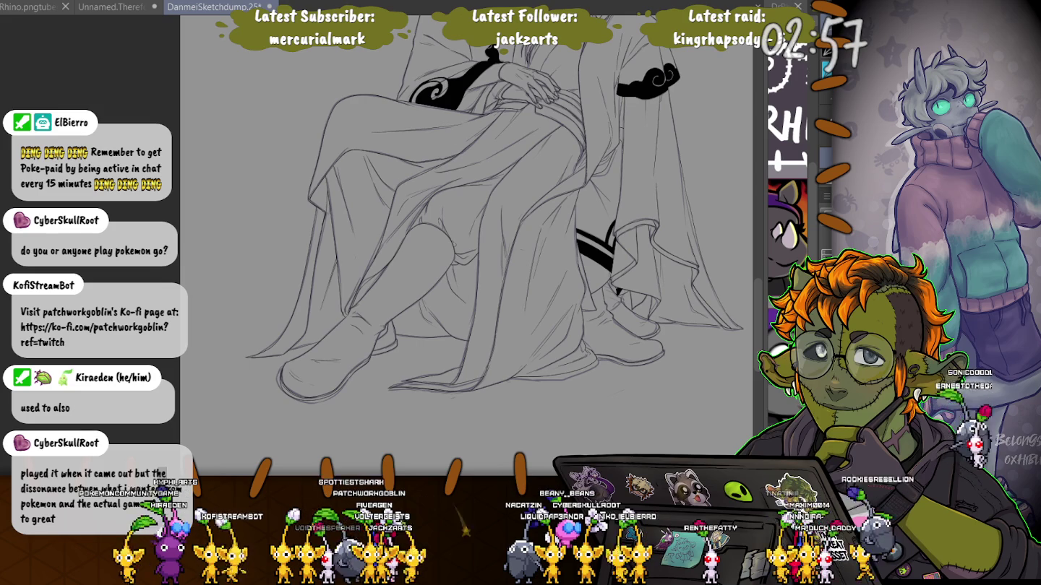
{"action": "scroll", "coordinate": [318, 289], "scroll_direction": "up", "scroll_amount": 3}
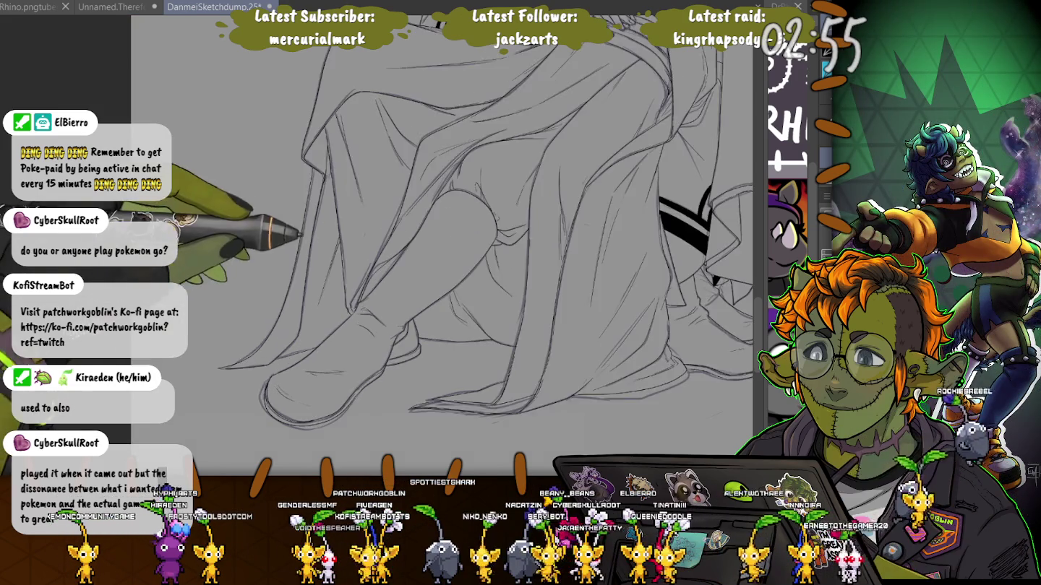
{"action": "scroll", "coordinate": [318, 289], "scroll_direction": "up", "scroll_amount": 2}
{"action": "scroll", "coordinate": [433, 311], "scroll_direction": "up", "scroll_amount": 2}
{"action": "scroll", "coordinate": [434, 311], "scroll_direction": "up", "scroll_amount": 2}
{"action": "scroll", "coordinate": [433, 311], "scroll_direction": "up", "scroll_amount": 2}
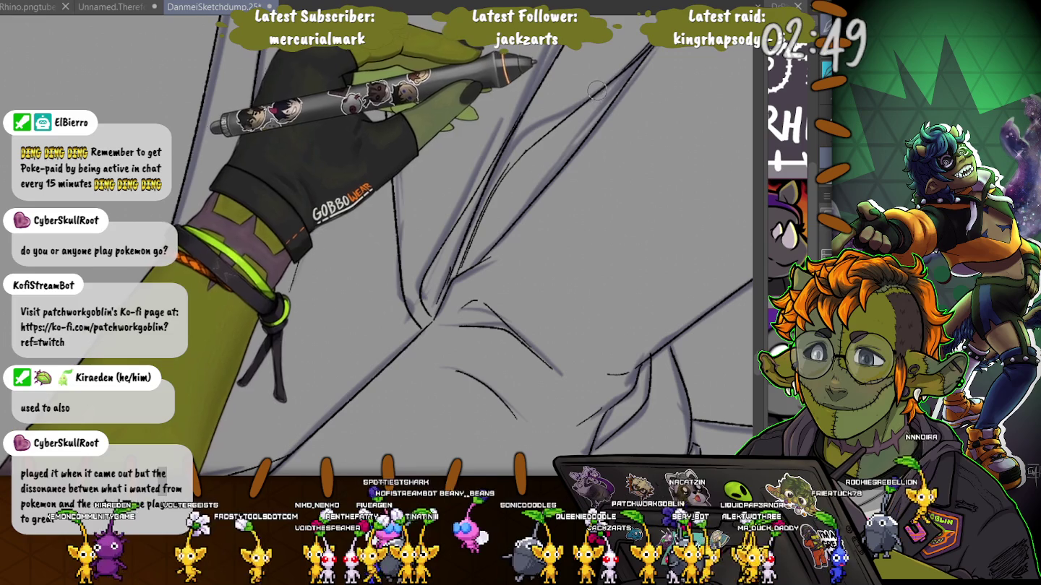
{"action": "left_click_drag", "start_coordinate": [586, 95], "coordinate": [497, 166]}
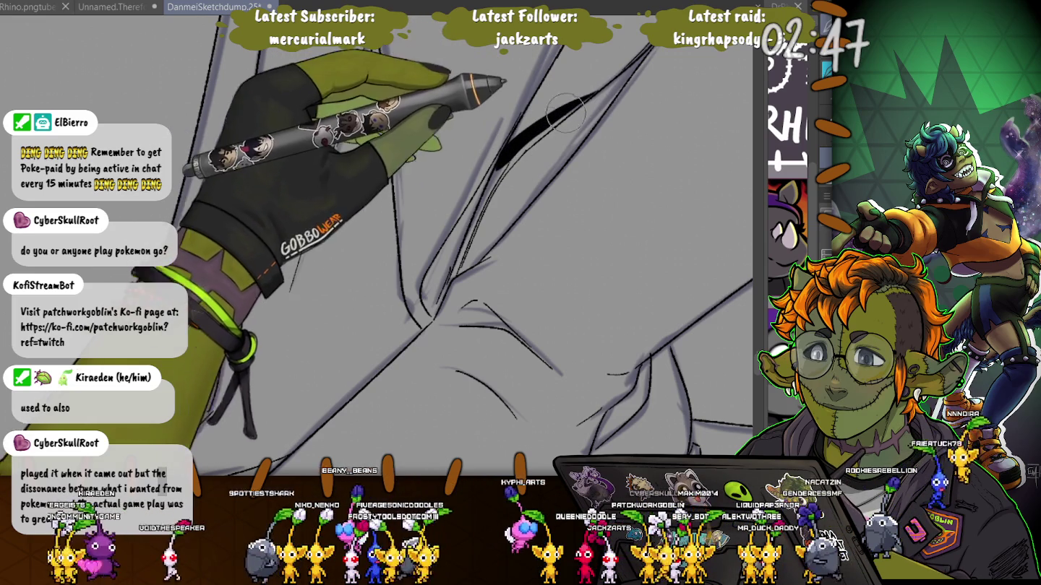
{"action": "left_click_drag", "start_coordinate": [591, 94], "coordinate": [498, 166]}
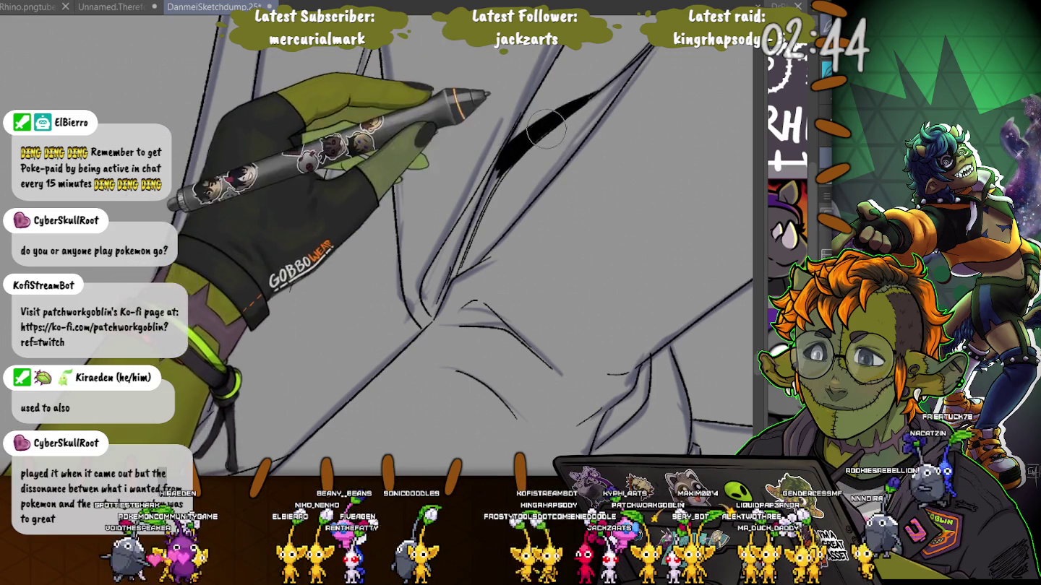